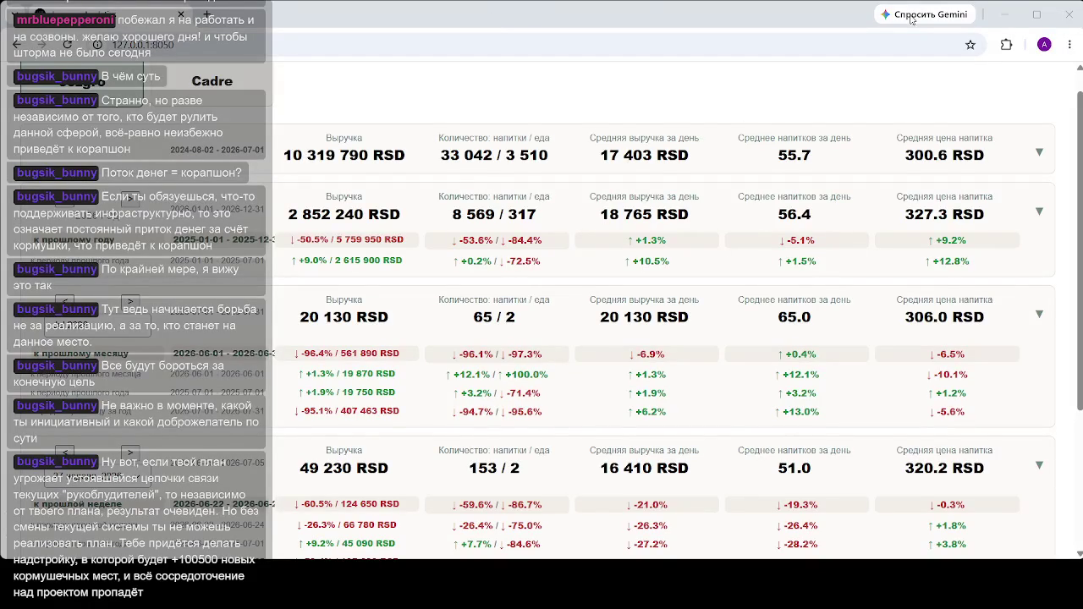
Step: Maximize the sales dashboard window and scroll through its period cards
{"action": "left_click", "coordinate": [1036, 15]}
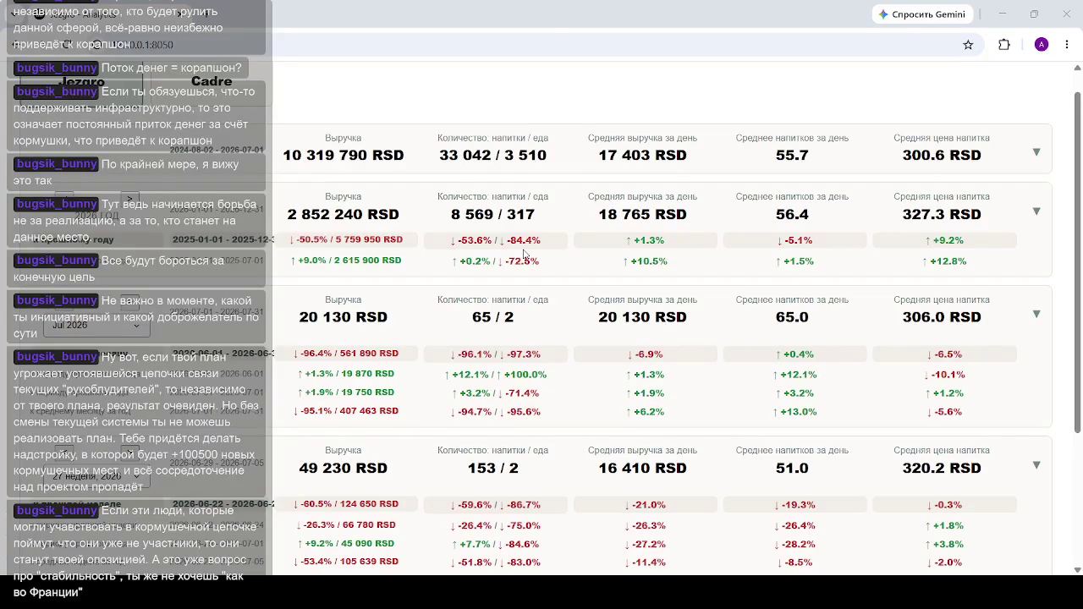
{"action": "left_click", "coordinate": [705, 128]}
{"action": "scroll", "coordinate": [389, 306], "scroll_direction": "down", "scroll_amount": 2}
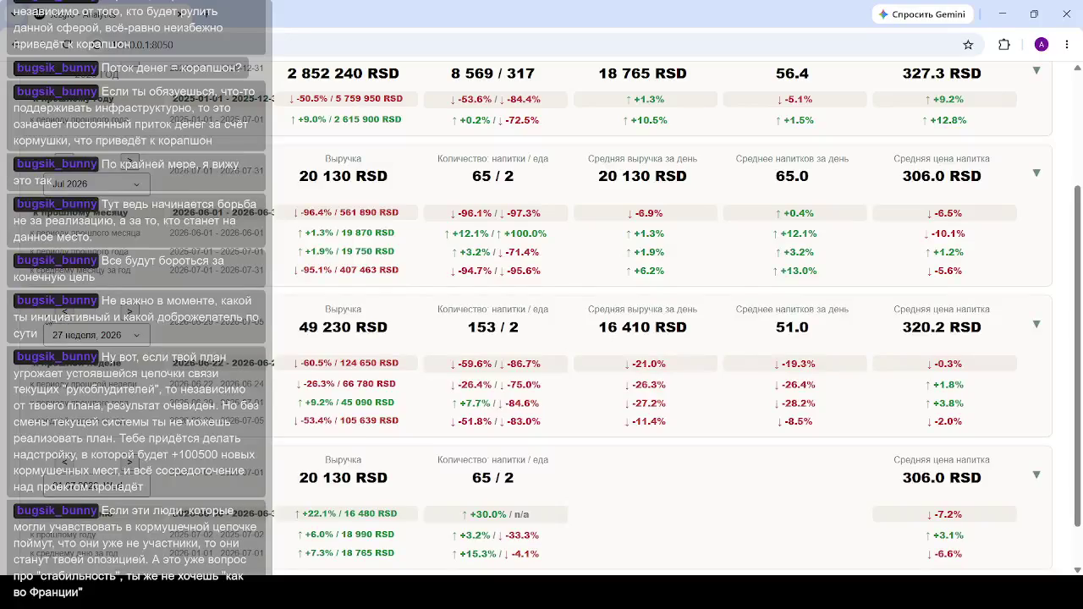
{"action": "scroll", "coordinate": [339, 317], "scroll_direction": "down", "scroll_amount": 1}
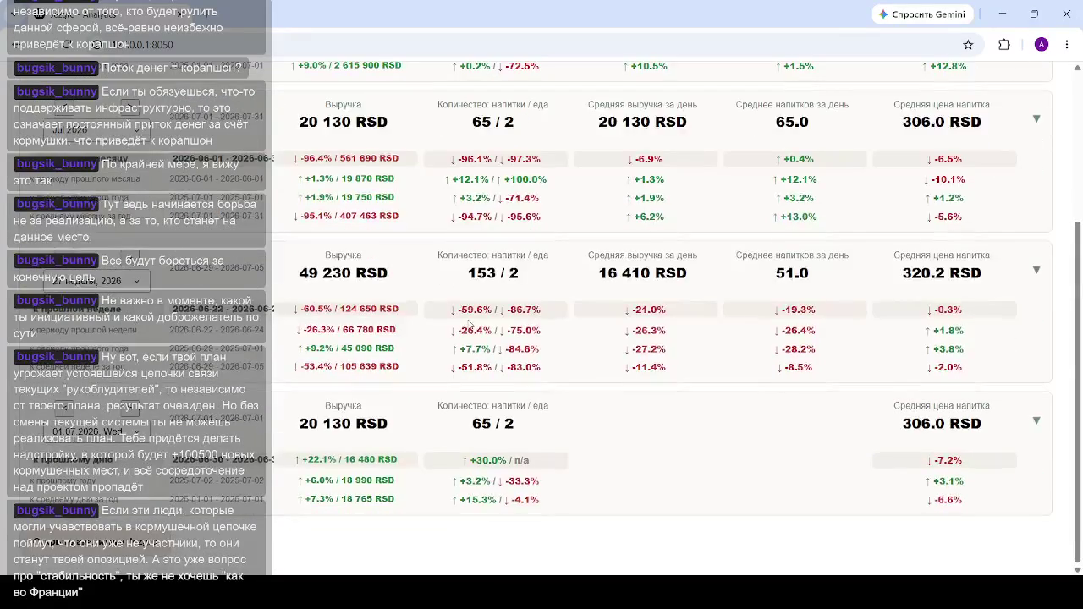
{"action": "scroll", "coordinate": [594, 302], "scroll_direction": "up", "scroll_amount": 3}
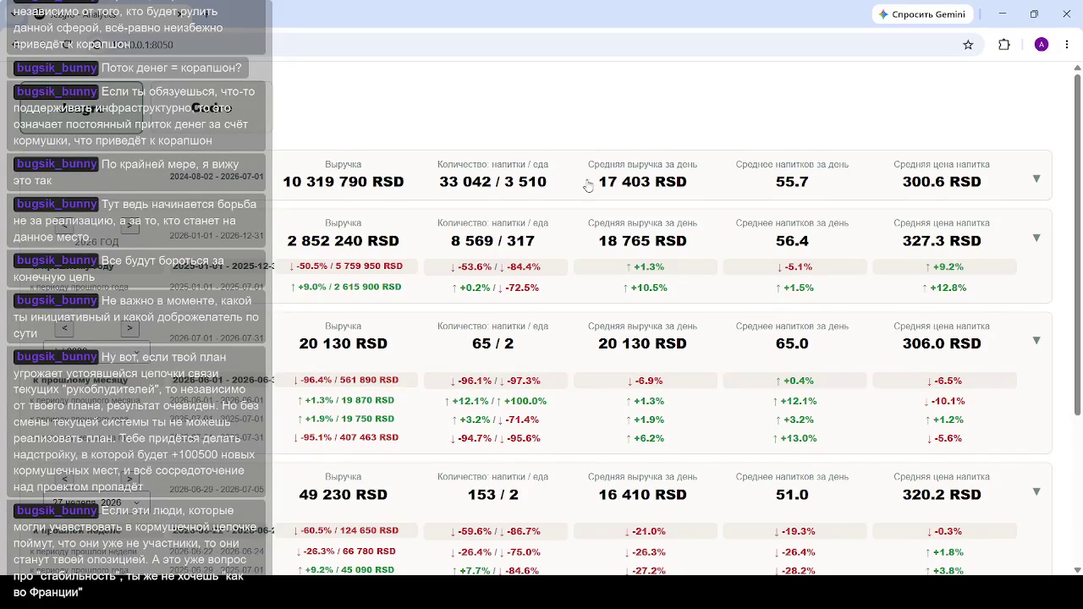
{"action": "scroll", "coordinate": [799, 245], "scroll_direction": "down", "scroll_amount": 3}
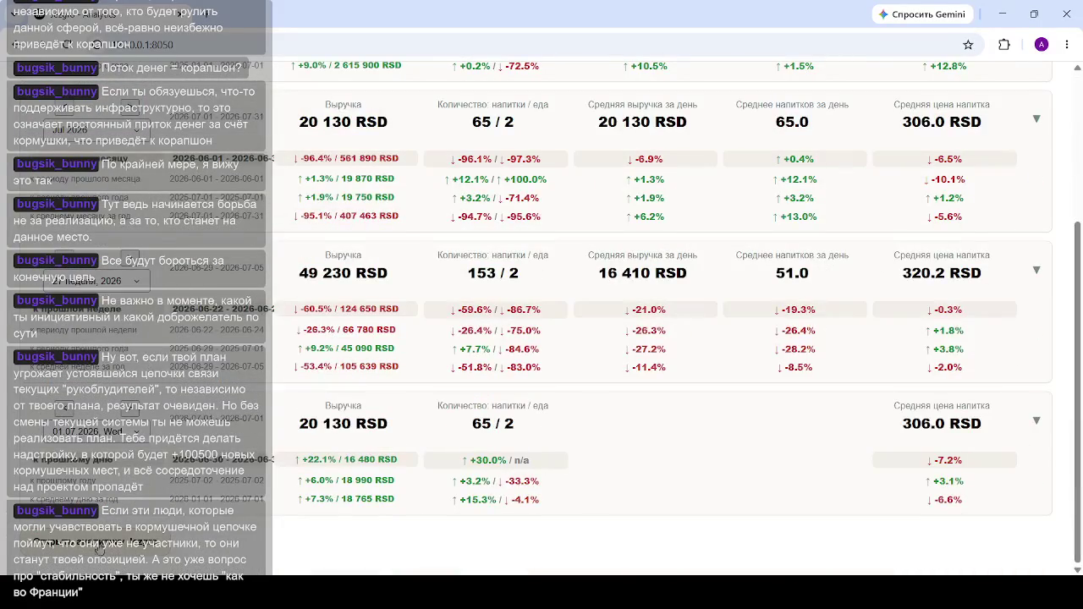
Step: Expand the 49 230 RSD week's charts, then open and close the empty all-drinks list
{"action": "left_click", "coordinate": [482, 282]}
{"action": "scroll", "coordinate": [95, 335], "scroll_direction": "down", "scroll_amount": 3}
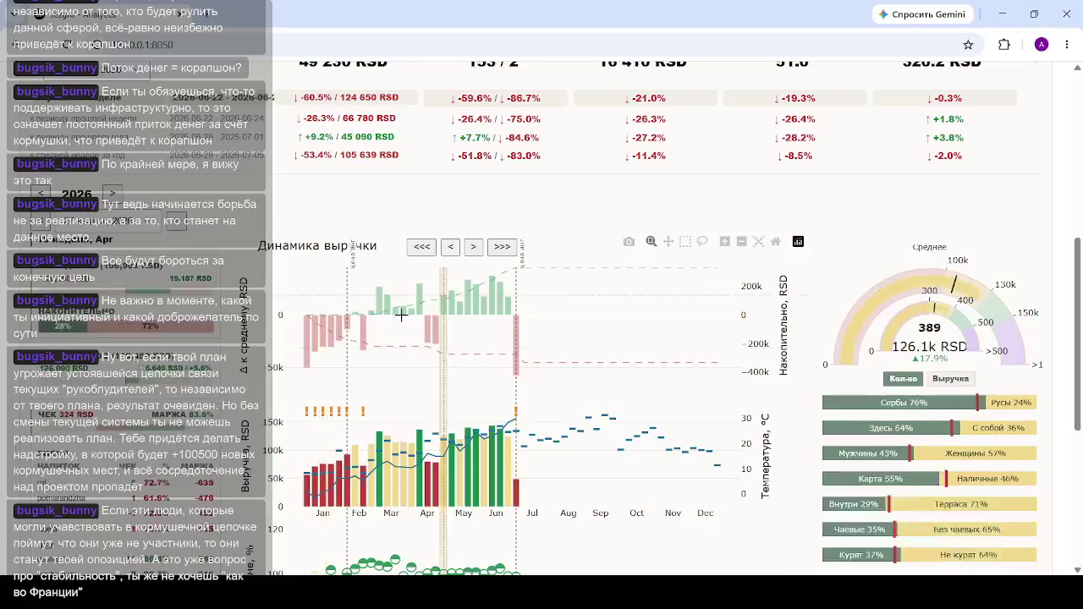
{"action": "scroll", "coordinate": [309, 338], "scroll_direction": "down", "scroll_amount": 4}
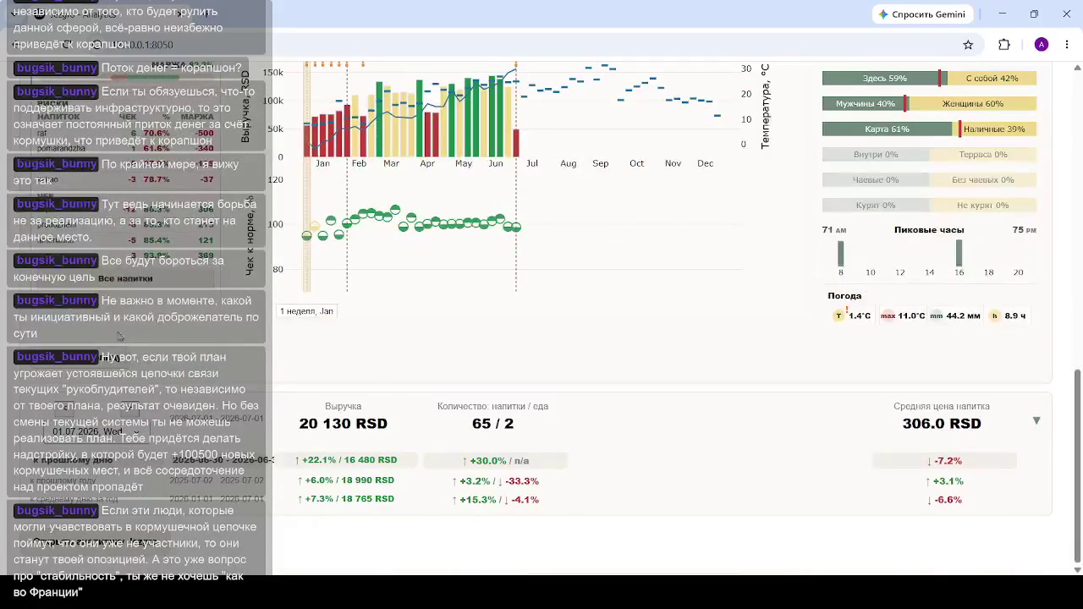
{"action": "left_click", "coordinate": [135, 281]}
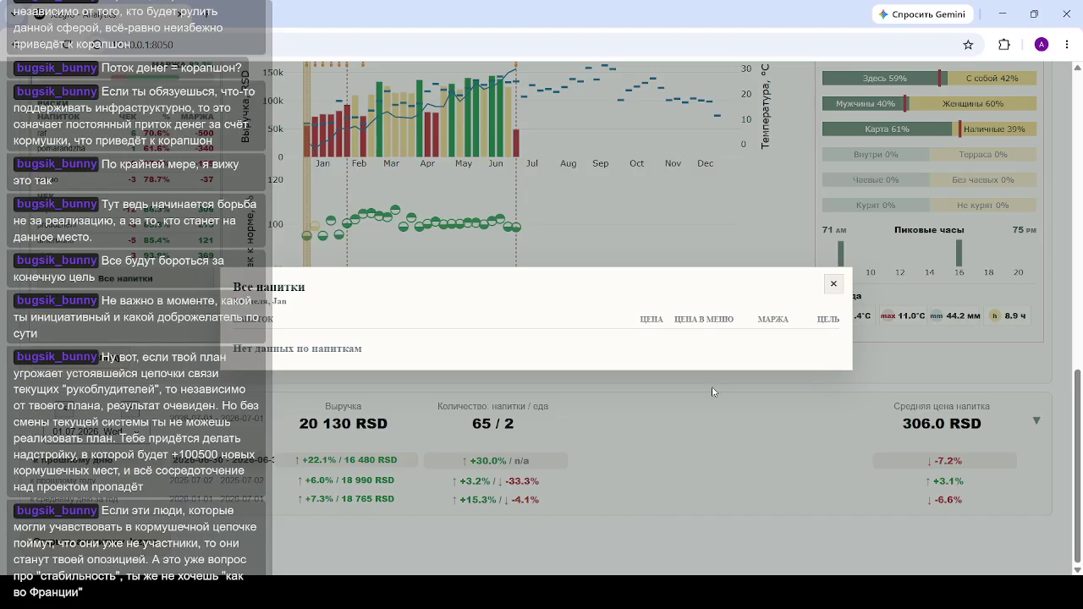
{"action": "left_click", "coordinate": [719, 256]}
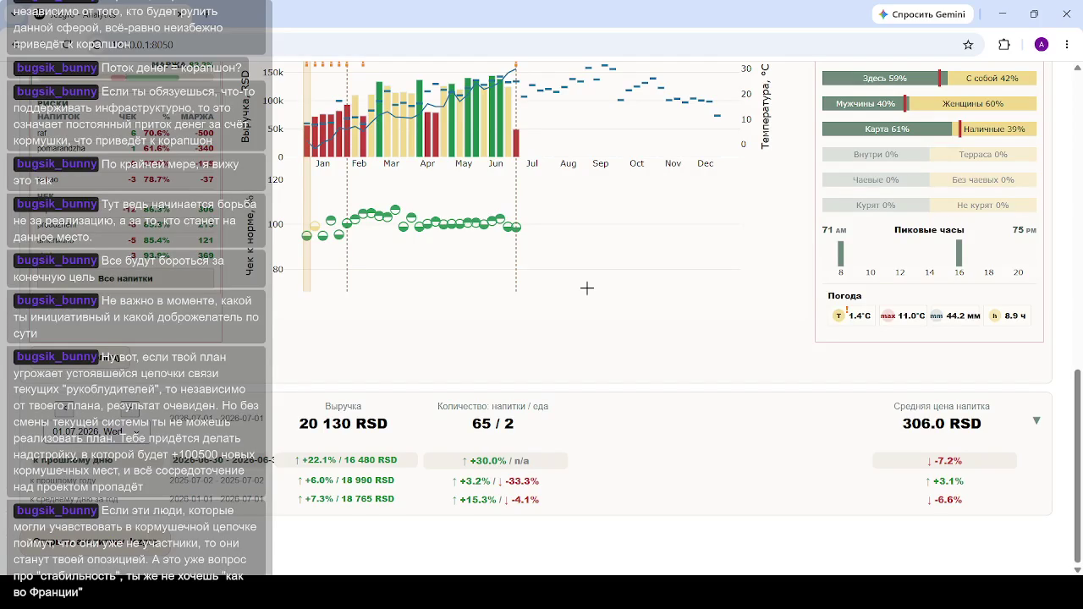
Step: Scroll back up to the revenue charts and weather panel
{"action": "scroll", "coordinate": [582, 254], "scroll_direction": "up", "scroll_amount": 10}
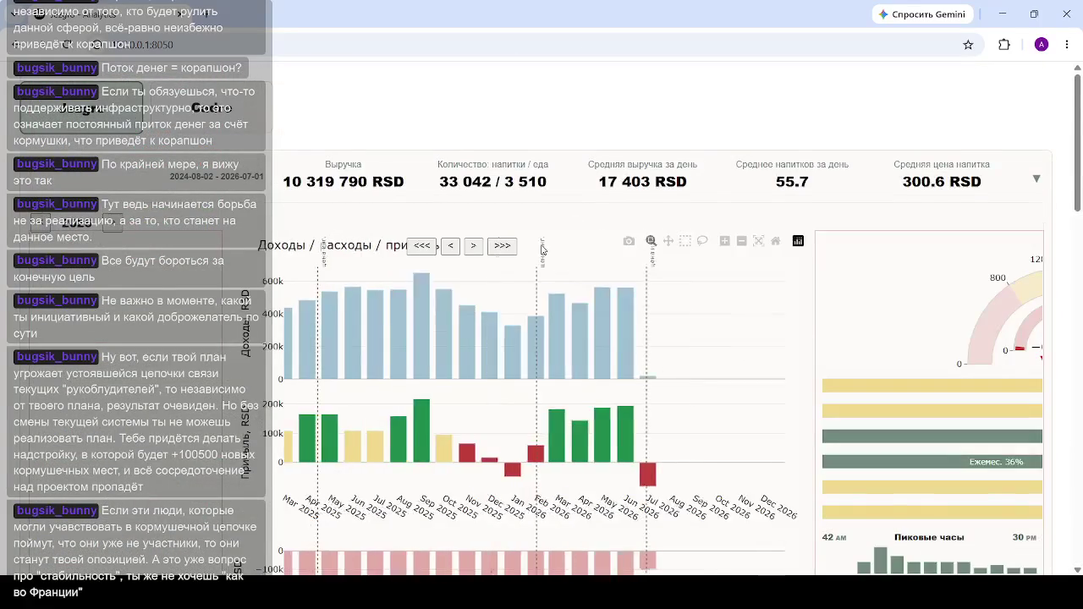
Step: Select Nov 2025 on the income/expense charts and load its period summary row
{"action": "scroll", "coordinate": [579, 196], "scroll_direction": "down", "scroll_amount": 3}
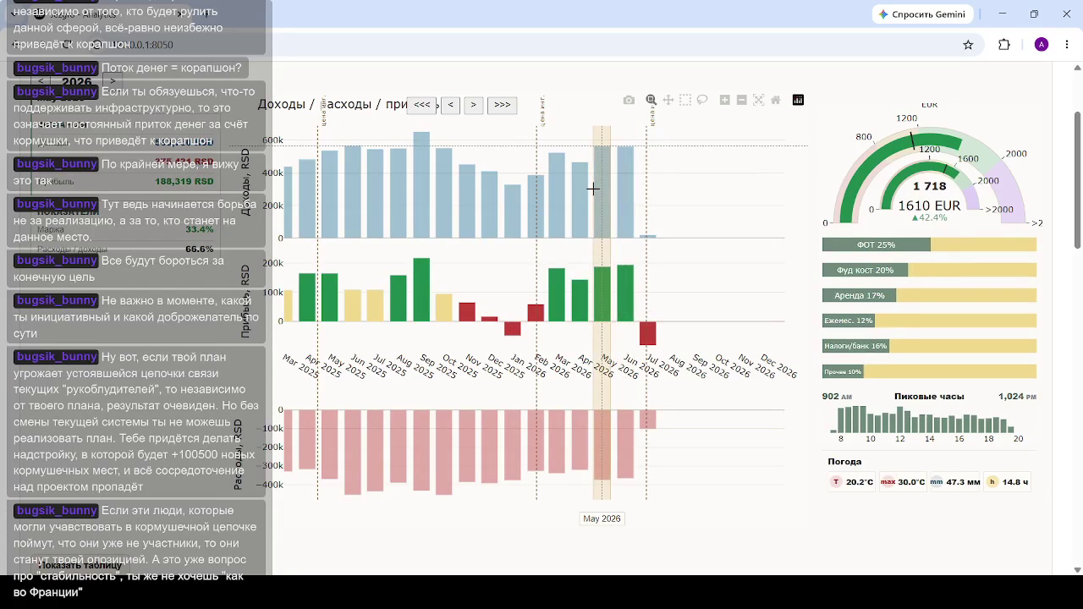
{"action": "scroll", "coordinate": [593, 188], "scroll_direction": "down", "scroll_amount": 2}
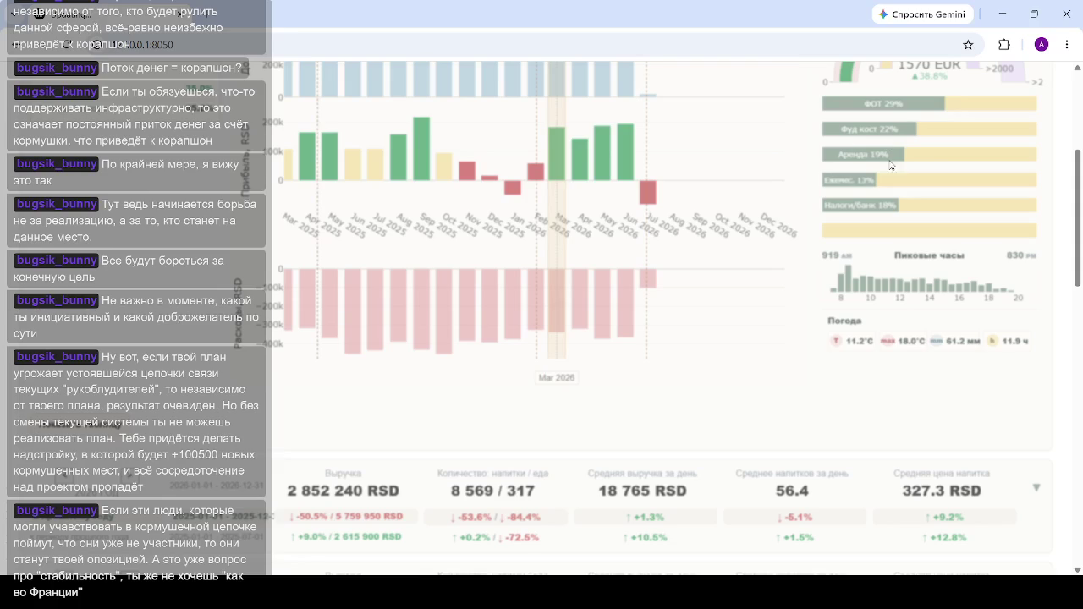
{"action": "left_click", "coordinate": [300, 135]}
{"action": "scroll", "coordinate": [478, 264], "scroll_direction": "down", "scroll_amount": 3}
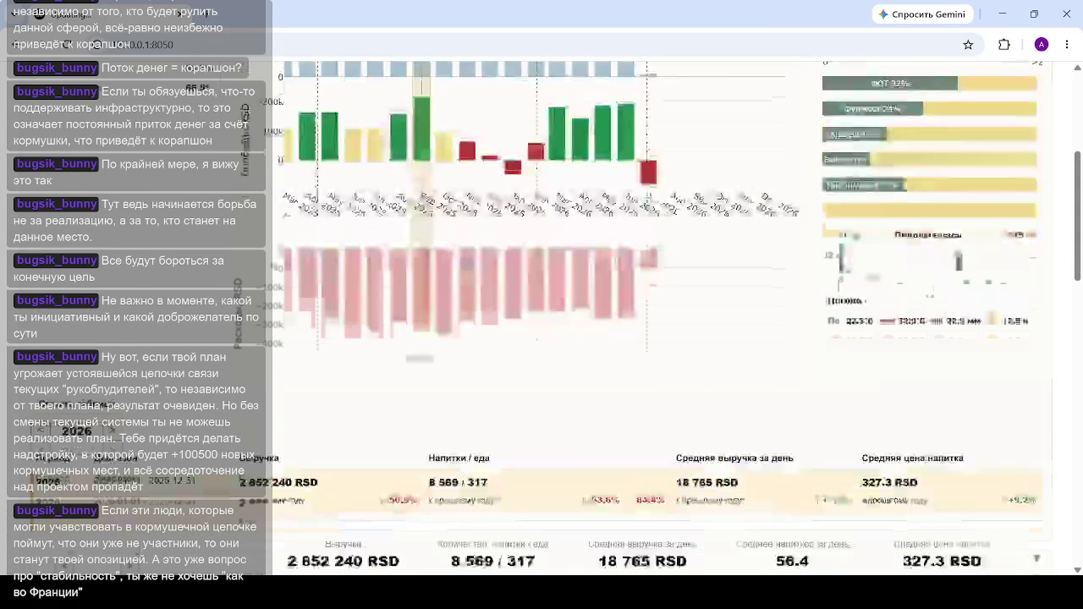
{"action": "left_click", "coordinate": [530, 460]}
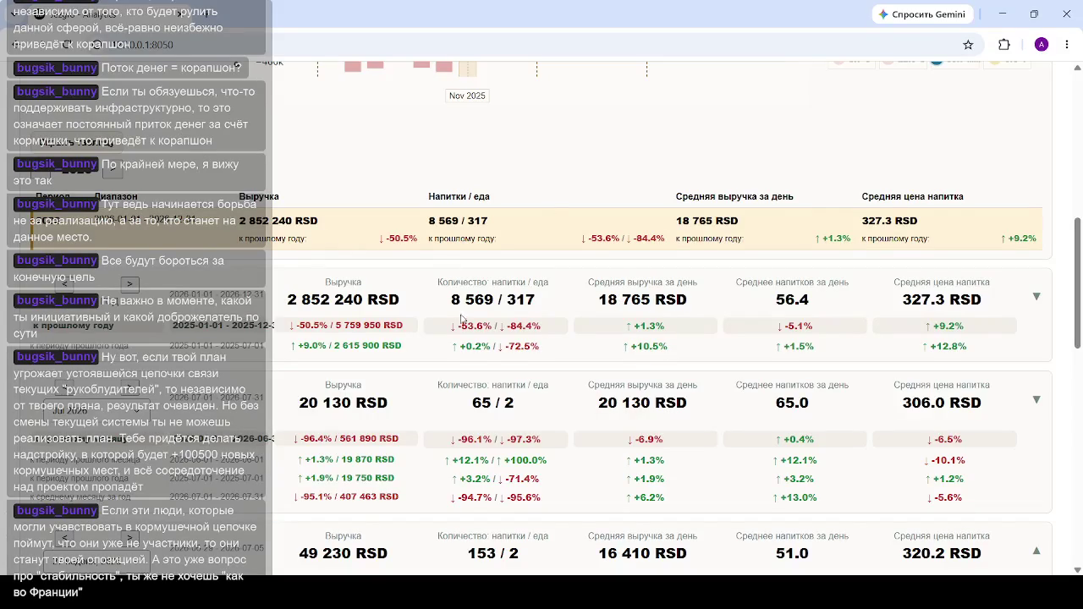
{"action": "scroll", "coordinate": [660, 318], "scroll_direction": "up", "scroll_amount": 4}
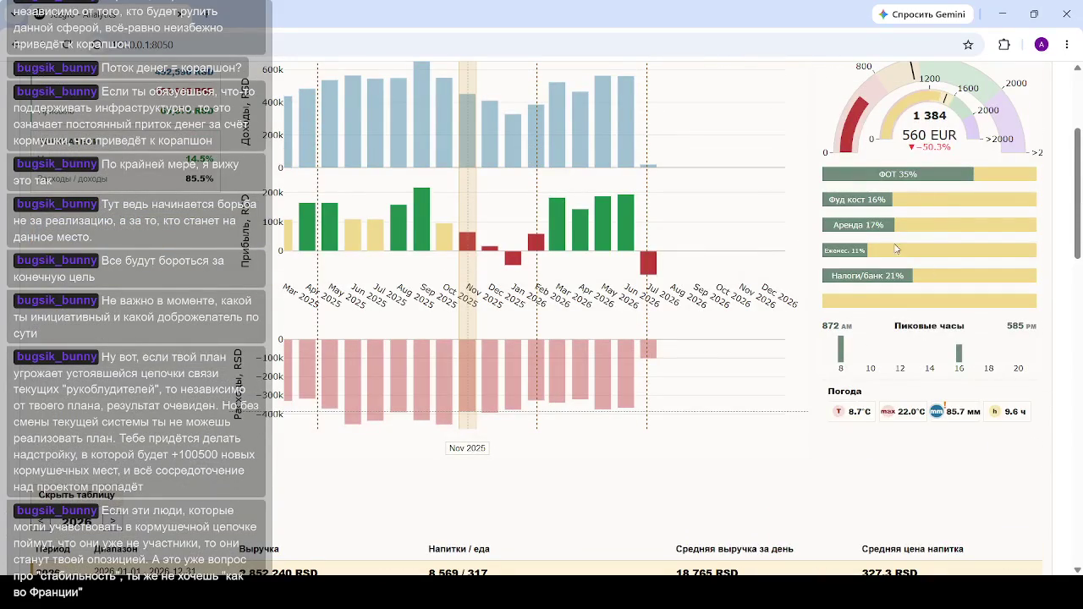
{"action": "scroll", "coordinate": [476, 292], "scroll_direction": "down", "scroll_amount": 4}
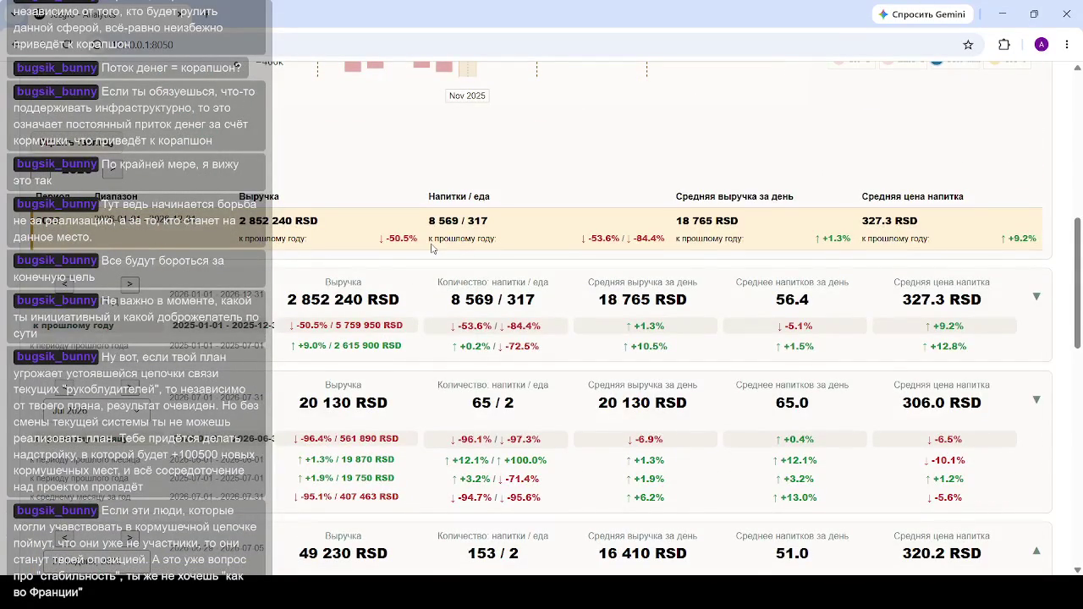
{"action": "scroll", "coordinate": [431, 248], "scroll_direction": "down", "scroll_amount": 4}
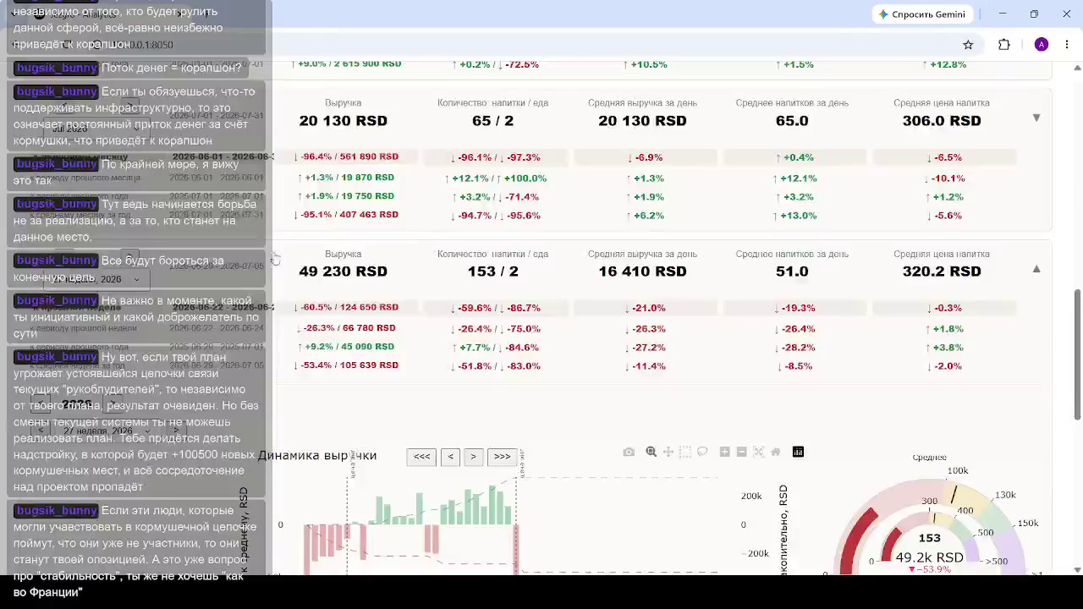
{"action": "scroll", "coordinate": [324, 235], "scroll_direction": "up", "scroll_amount": 6}
{"action": "scroll", "coordinate": [118, 332], "scroll_direction": "up", "scroll_amount": 2}
{"action": "scroll", "coordinate": [178, 271], "scroll_direction": "up", "scroll_amount": 3}
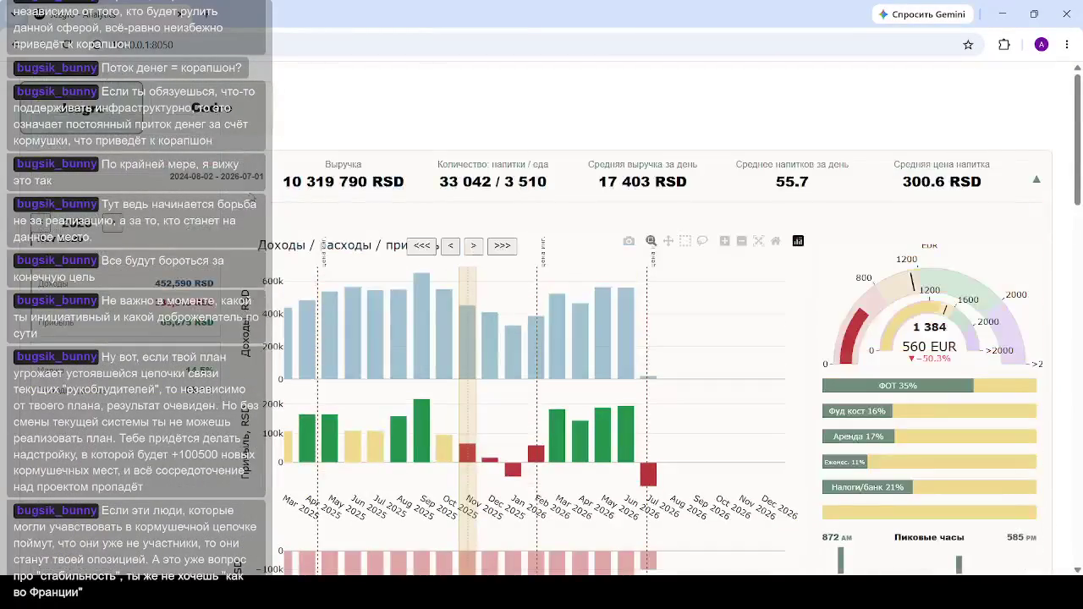
{"action": "scroll", "coordinate": [345, 190], "scroll_direction": "down", "scroll_amount": 5}
{"action": "scroll", "coordinate": [440, 338], "scroll_direction": "down", "scroll_amount": 2}
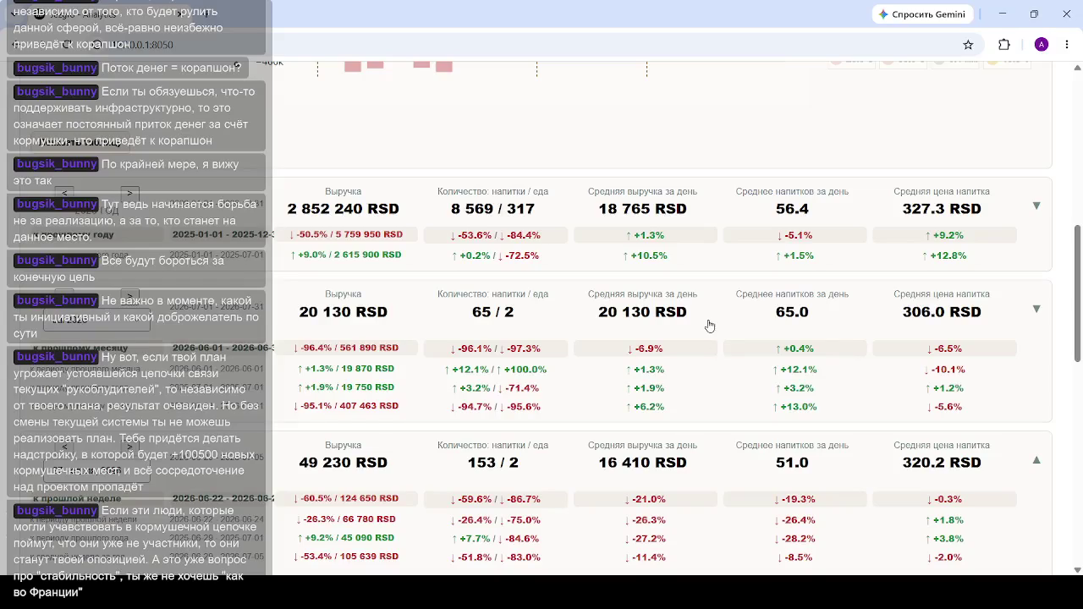
{"action": "scroll", "coordinate": [687, 281], "scroll_direction": "up", "scroll_amount": 3}
{"action": "scroll", "coordinate": [677, 297], "scroll_direction": "up", "scroll_amount": 5}
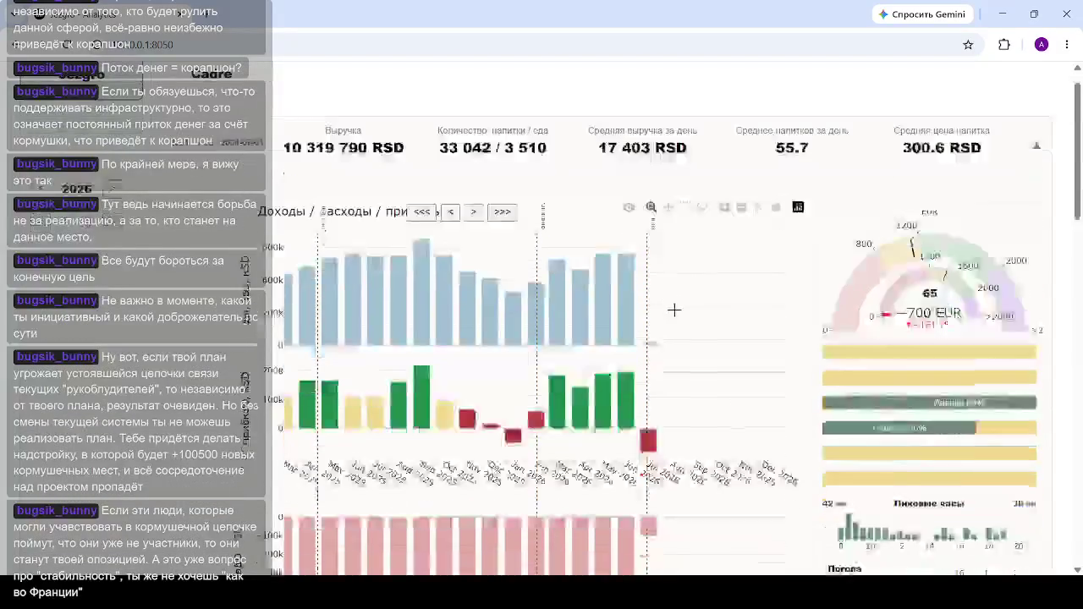
{"action": "scroll", "coordinate": [668, 306], "scroll_direction": "down", "scroll_amount": 2}
Step: Toggle the cost breakdown between the Jun, May and Jul 2026 figures
{"action": "left_click", "coordinate": [623, 213]}
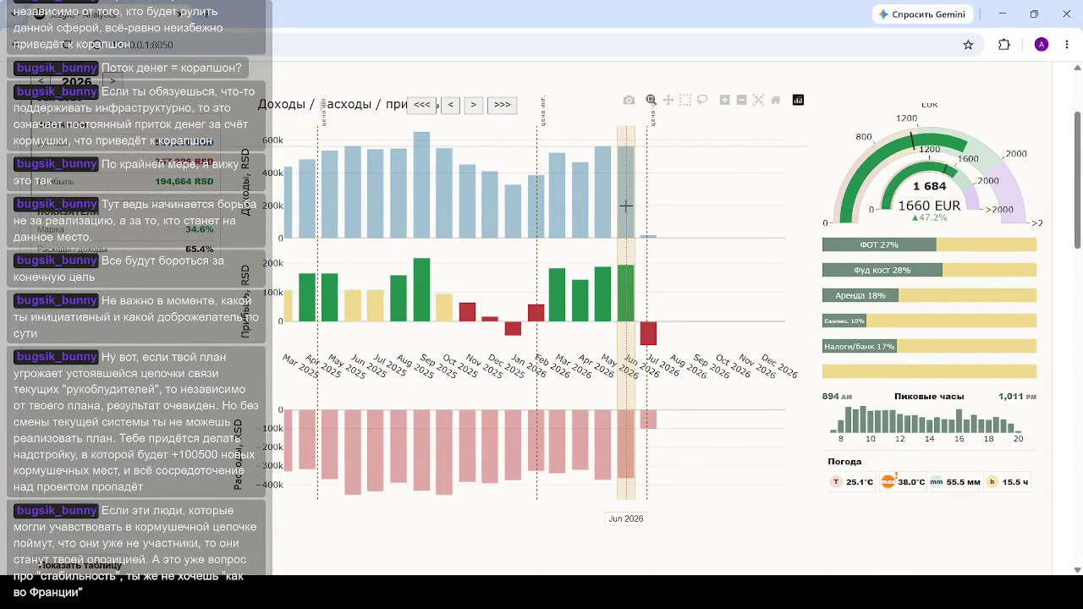
{"action": "left_click", "coordinate": [599, 205]}
{"action": "left_click", "coordinate": [621, 206]}
{"action": "left_click", "coordinate": [597, 207]}
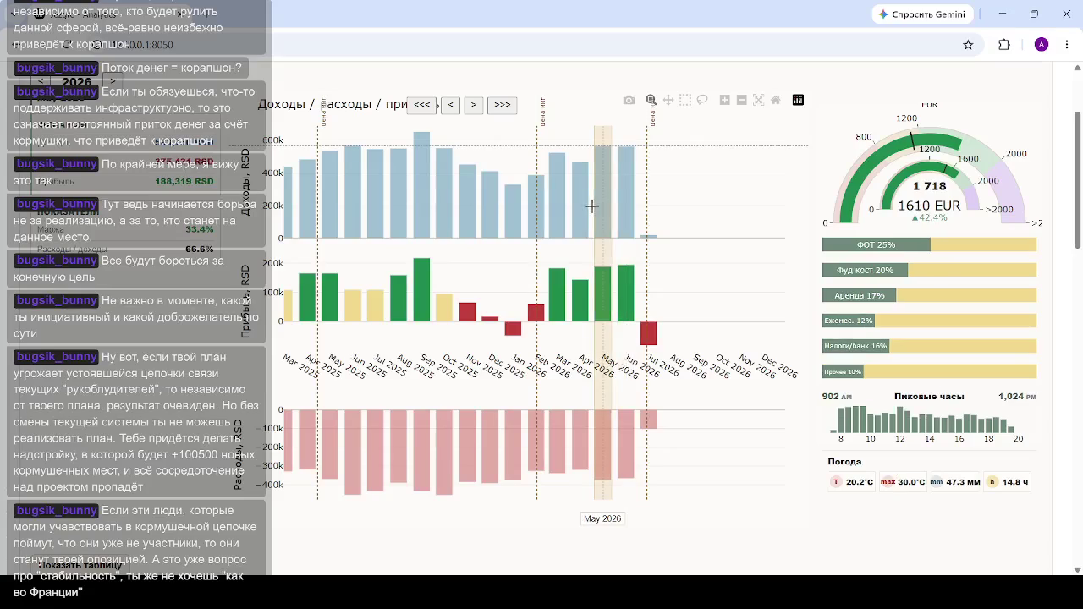
{"action": "left_click", "coordinate": [620, 201]}
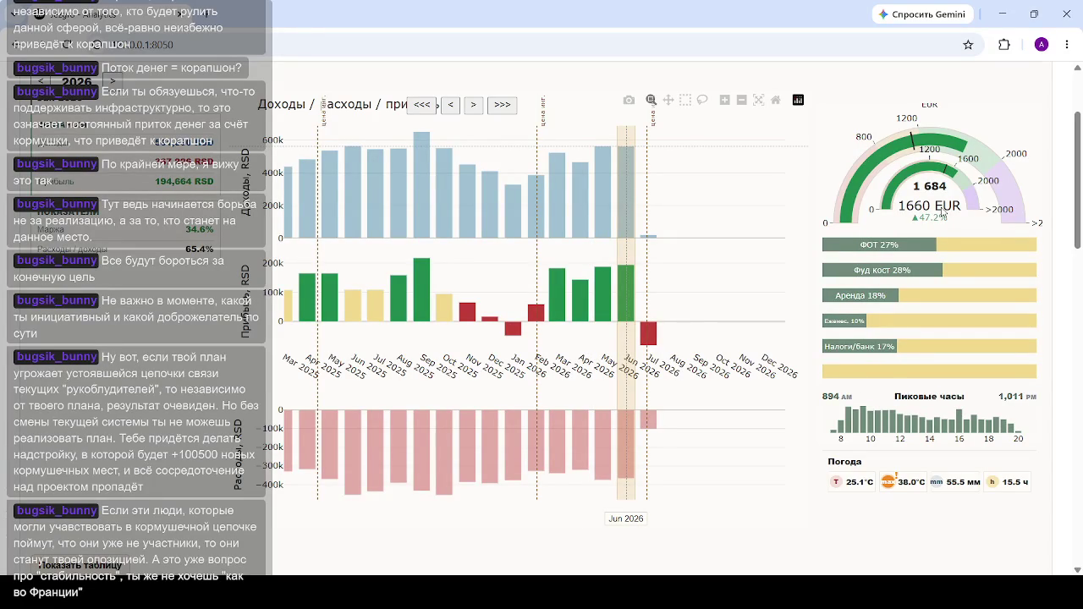
{"action": "left_click", "coordinate": [645, 200]}
{"action": "left_click", "coordinate": [630, 206]}
{"action": "left_click", "coordinate": [606, 198]}
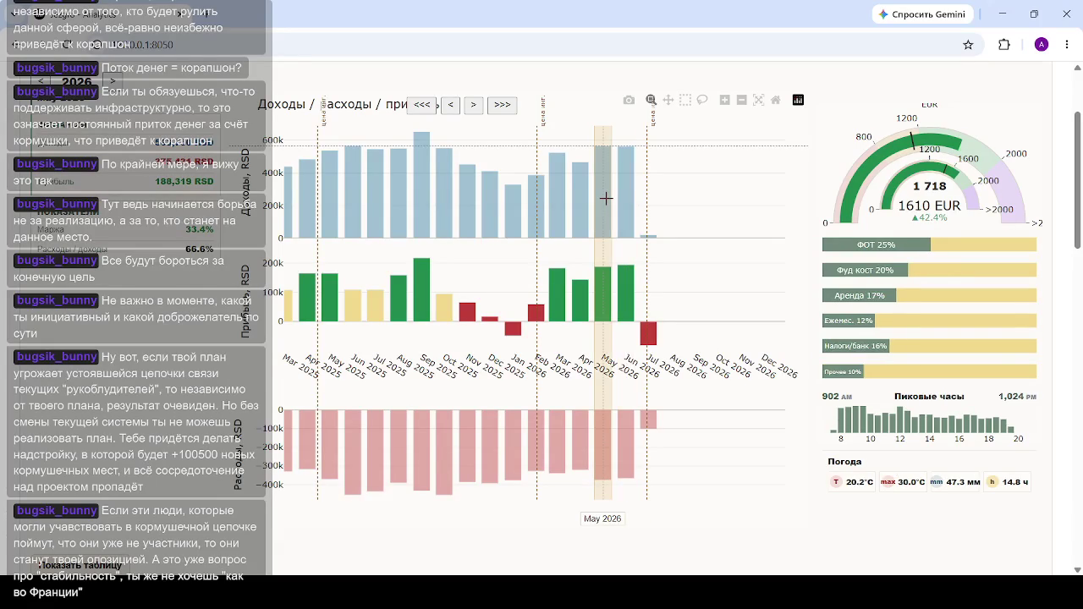
Step: Compare April, May, July, February and an earlier winter month, then return to the KPI cards
{"action": "left_click", "coordinate": [583, 466]}
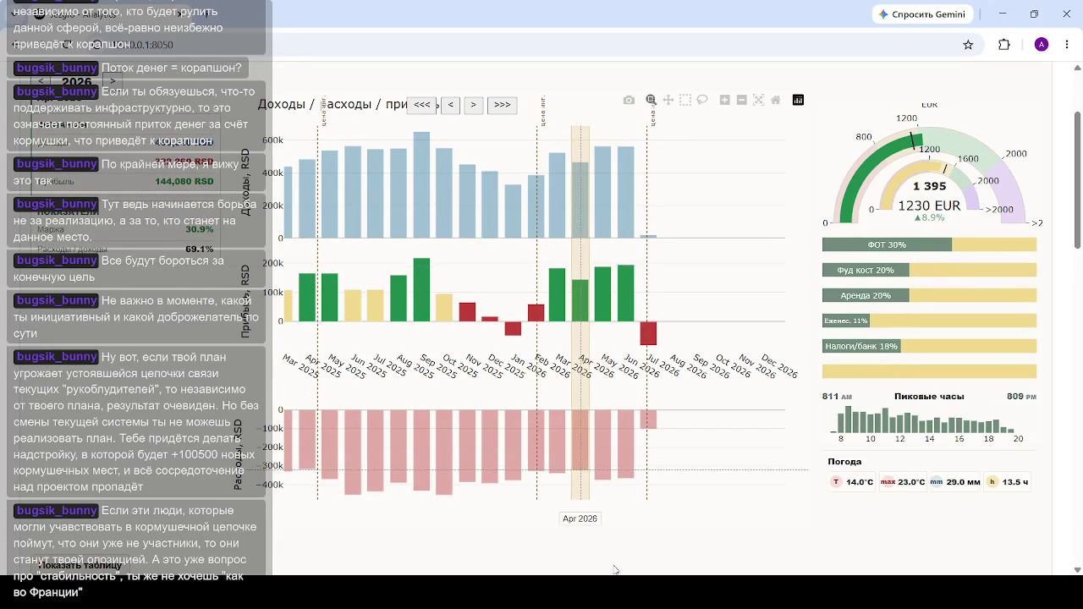
{"action": "left_click", "coordinate": [608, 434]}
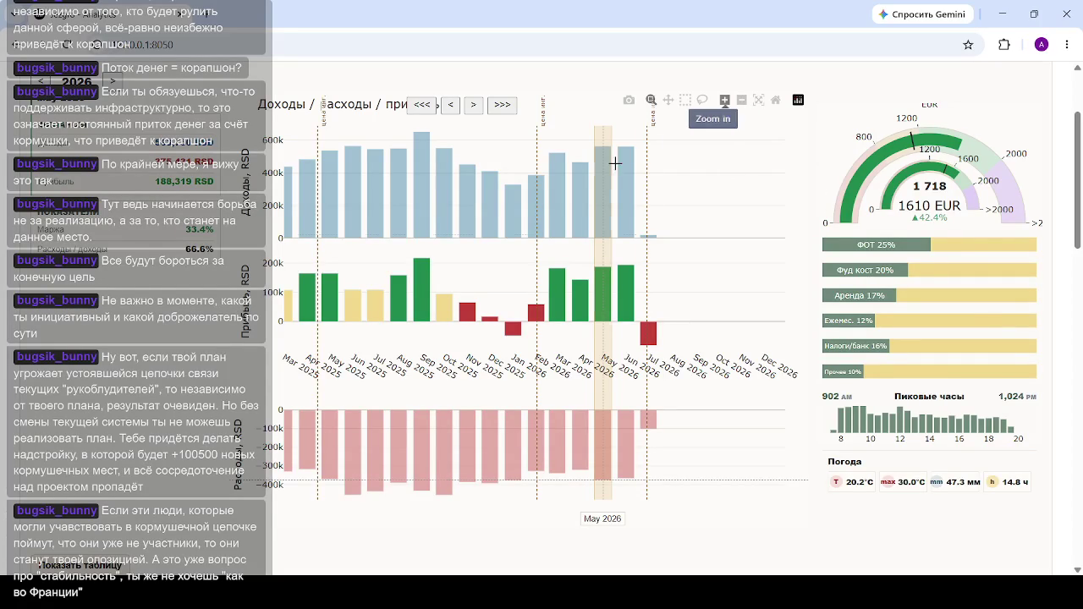
{"action": "left_click", "coordinate": [651, 172]}
{"action": "left_click", "coordinate": [537, 195]}
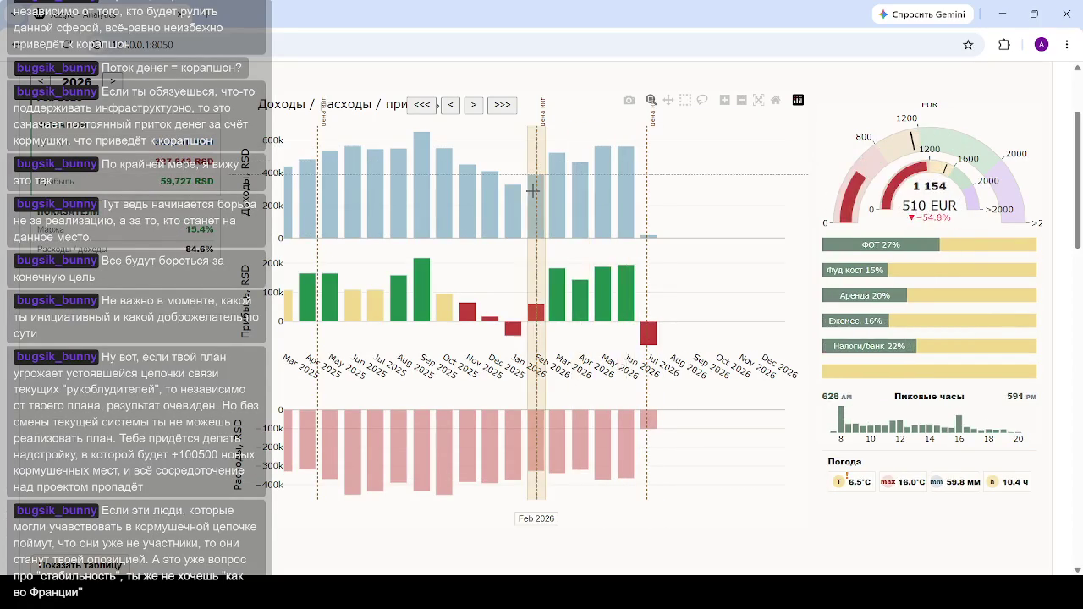
{"action": "left_click", "coordinate": [512, 226]}
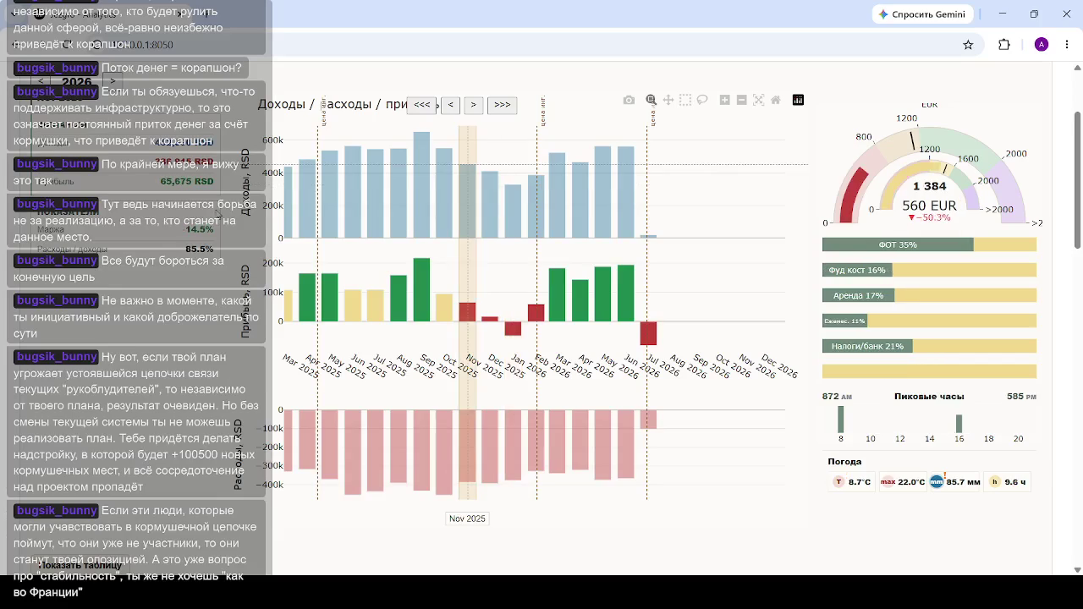
{"action": "scroll", "coordinate": [513, 229], "scroll_direction": "down", "scroll_amount": 4}
{"action": "scroll", "coordinate": [491, 216], "scroll_direction": "up", "scroll_amount": 5}
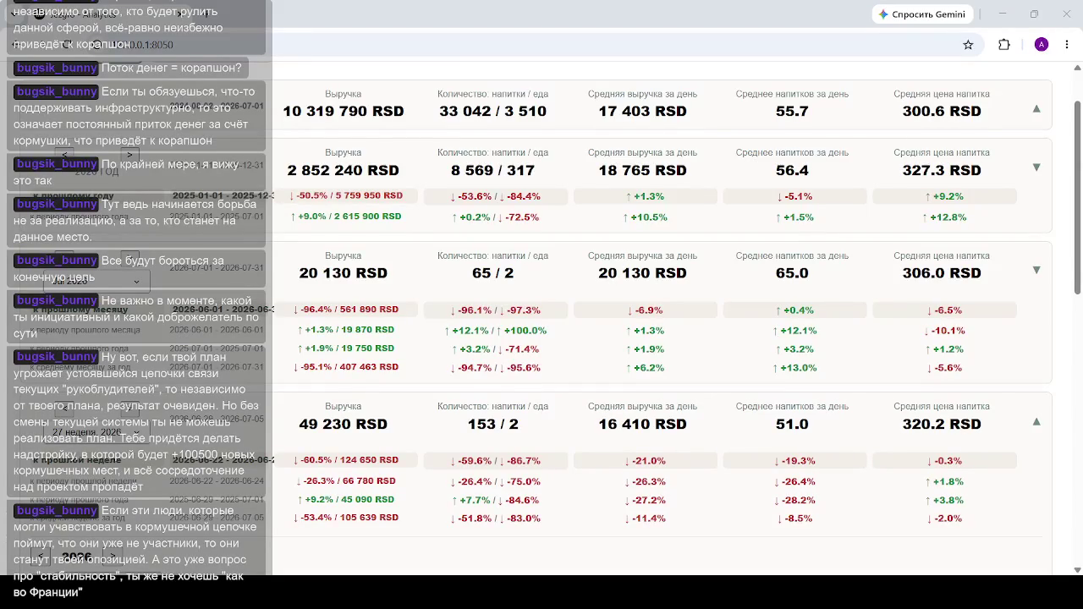
Step: Reload the dashboard page and scroll down to the Динамика выручки chart
{"action": "left_click", "coordinate": [246, 41]}
{"action": "key", "text": "Return"}
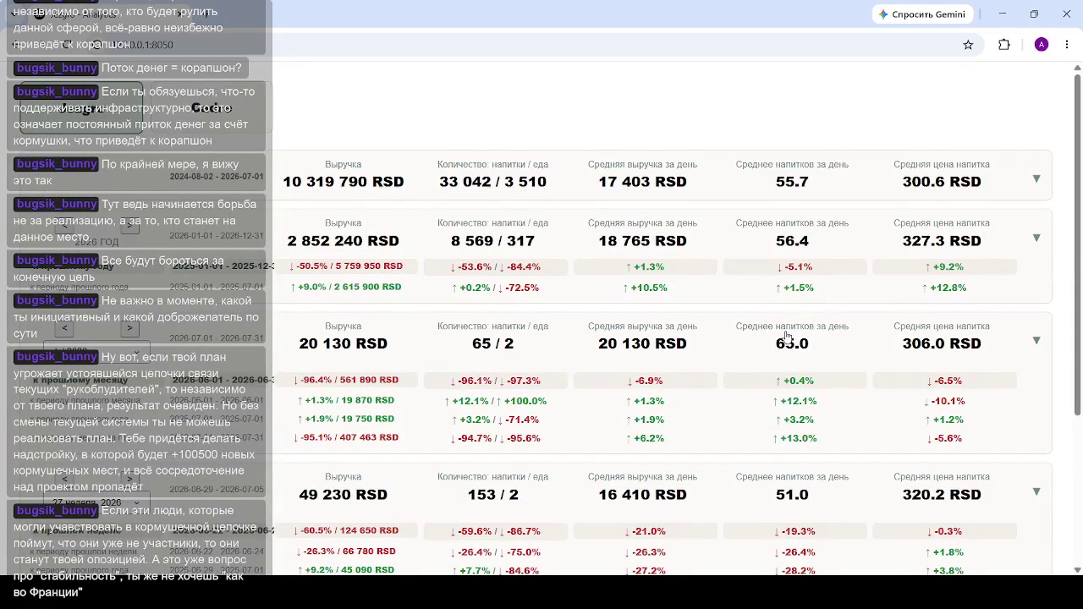
{"action": "scroll", "coordinate": [786, 336], "scroll_direction": "down", "scroll_amount": 3}
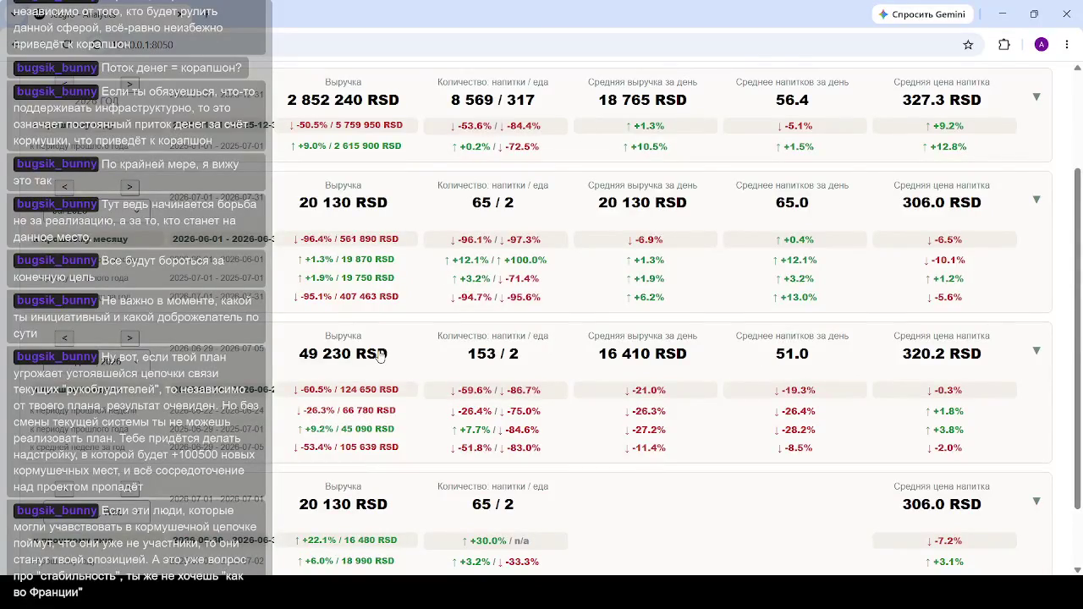
{"action": "scroll", "coordinate": [383, 355], "scroll_direction": "down", "scroll_amount": 2}
{"action": "scroll", "coordinate": [253, 345], "scroll_direction": "down", "scroll_amount": 3}
{"action": "scroll", "coordinate": [588, 334], "scroll_direction": "down", "scroll_amount": 4}
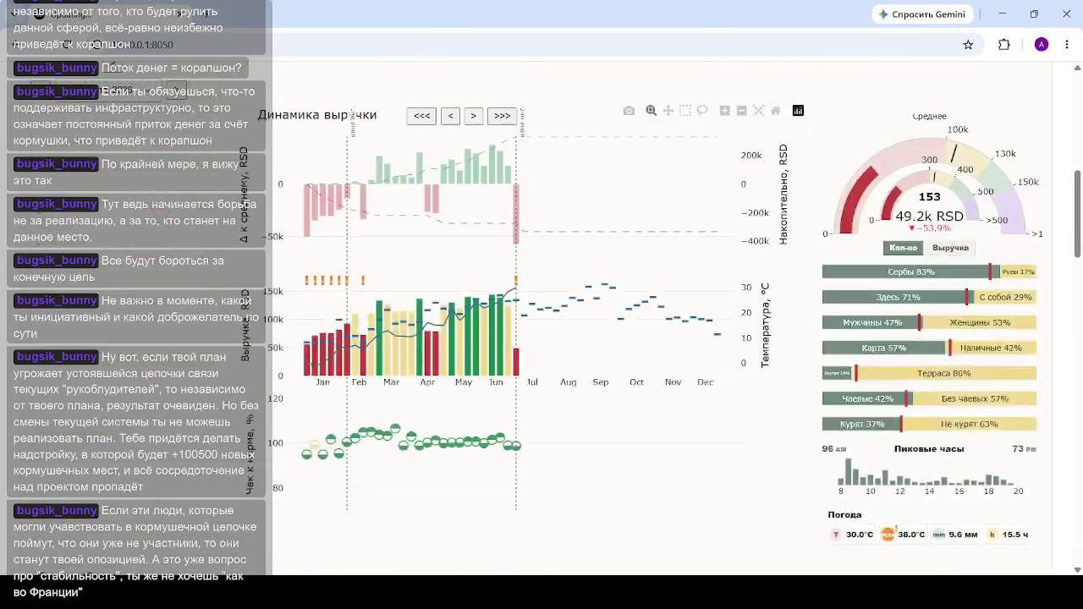
Step: Select week 9 of February in the revenue chart and open its Все напитки table
{"action": "scroll", "coordinate": [375, 338], "scroll_direction": "down", "scroll_amount": 3}
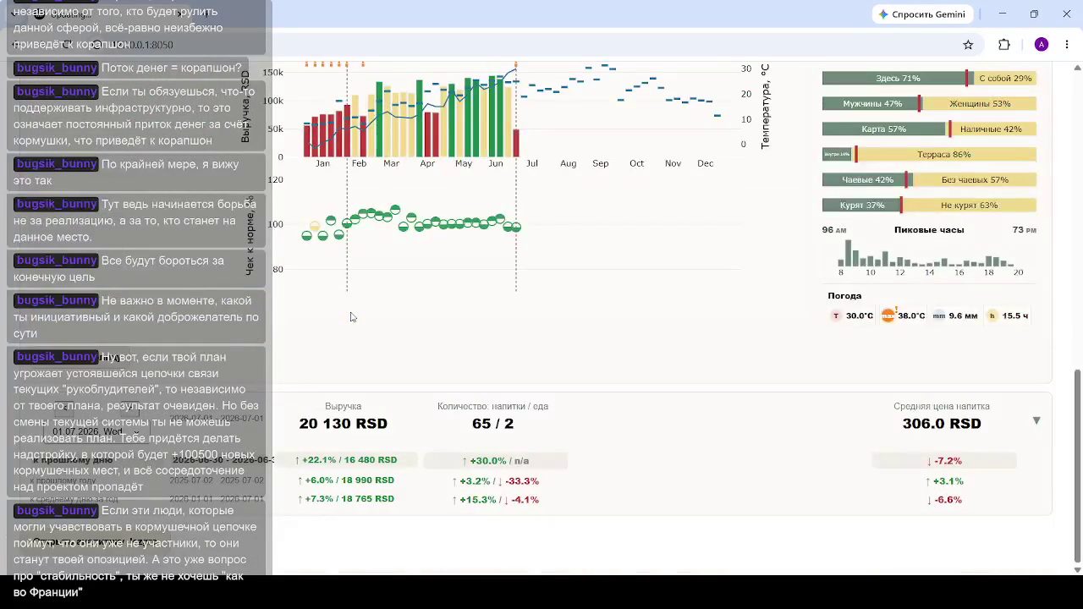
{"action": "scroll", "coordinate": [352, 317], "scroll_direction": "up", "scroll_amount": 3}
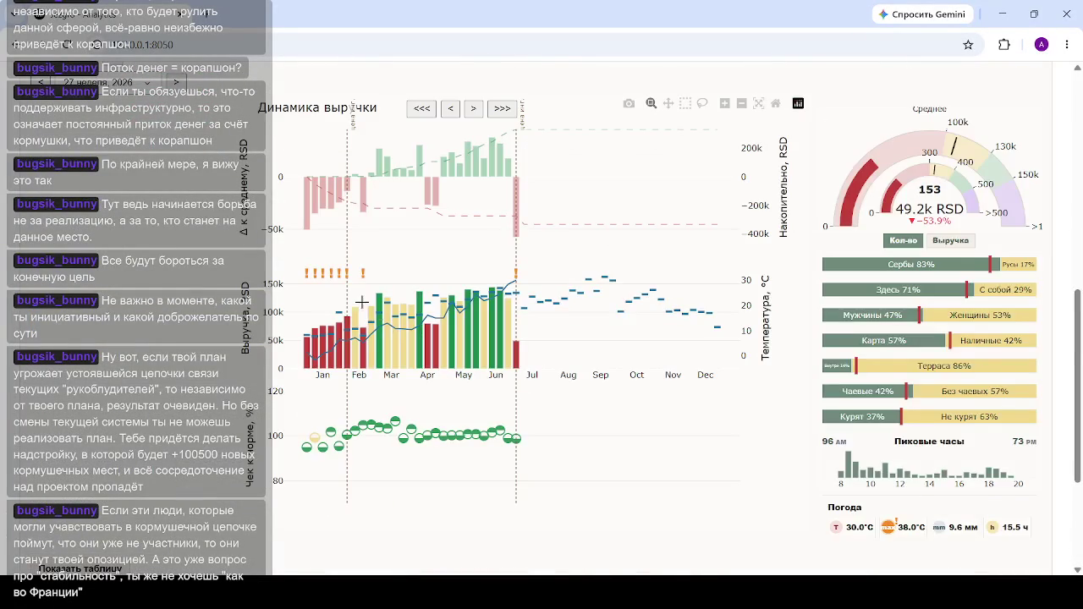
{"action": "left_click", "coordinate": [362, 302]}
{"action": "left_click", "coordinate": [168, 489]}
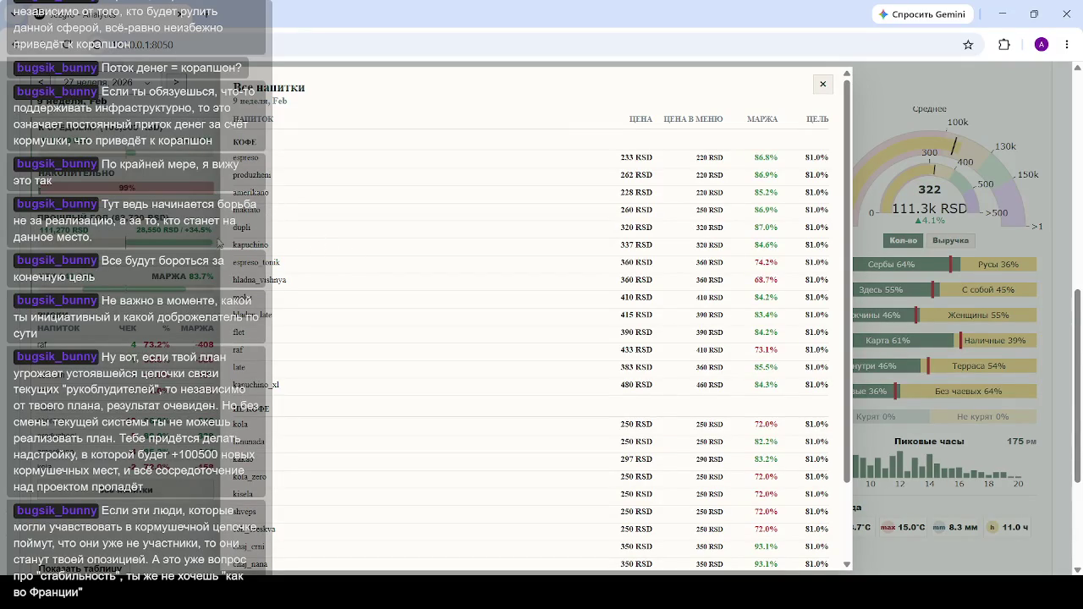
Step: Close the week 9 drinks table and scroll to the yearly chart
{"action": "left_click", "coordinate": [823, 84]}
{"action": "scroll", "coordinate": [354, 275], "scroll_direction": "up", "scroll_amount": 3}
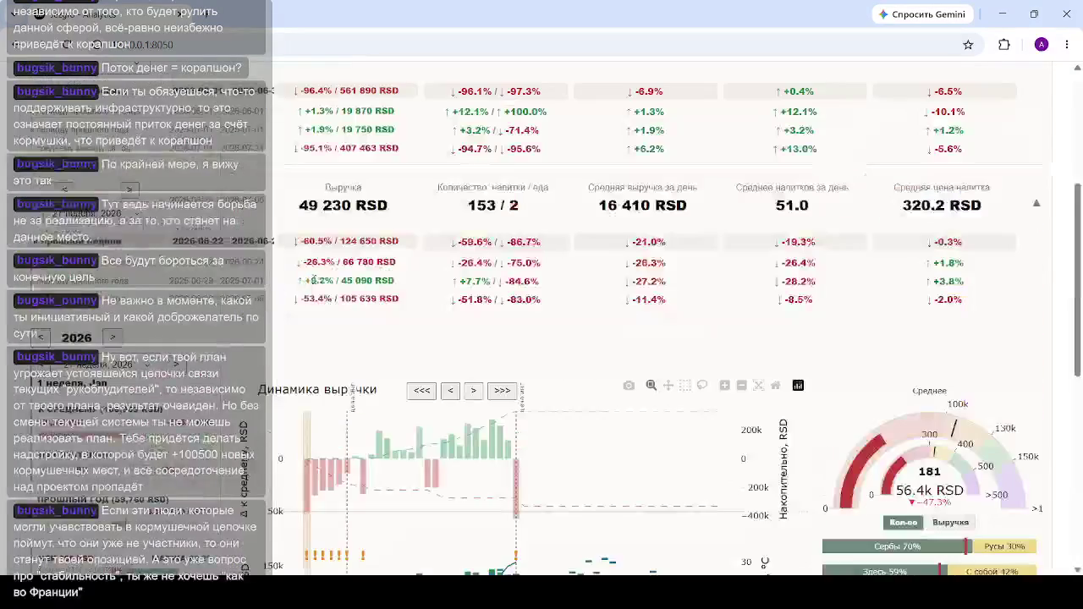
{"action": "scroll", "coordinate": [354, 275], "scroll_direction": "up", "scroll_amount": 1}
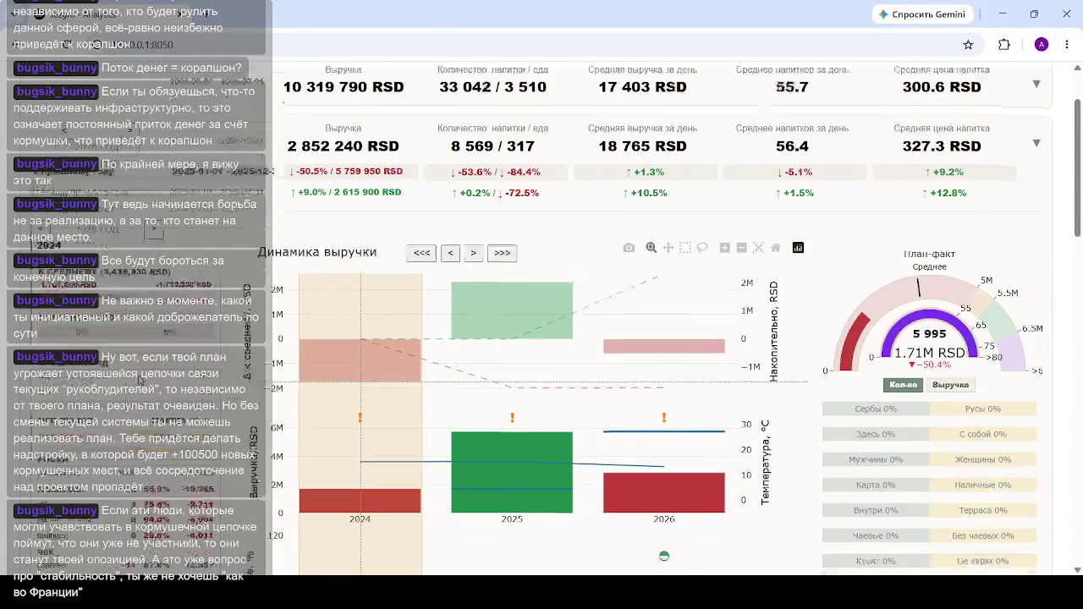
{"action": "scroll", "coordinate": [335, 355], "scroll_direction": "down", "scroll_amount": 4}
Step: Review the 2024 drinks prices and margins table, then close it
{"action": "left_click", "coordinate": [149, 307]}
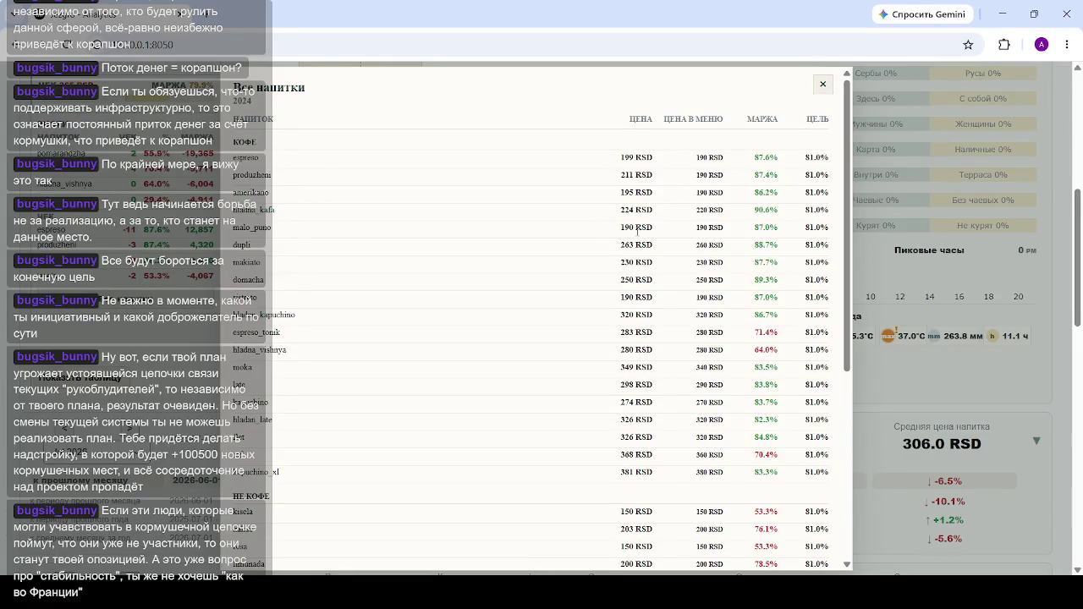
{"action": "left_click", "coordinate": [822, 84]}
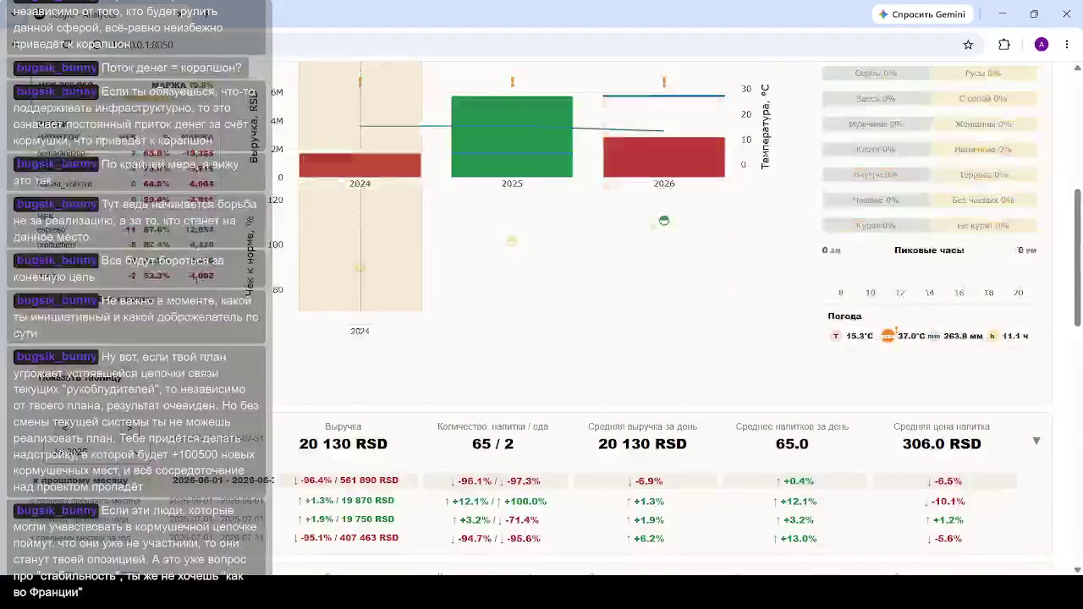
{"action": "scroll", "coordinate": [241, 286], "scroll_direction": "down", "scroll_amount": 3}
{"action": "scroll", "coordinate": [570, 423], "scroll_direction": "up", "scroll_amount": 2}
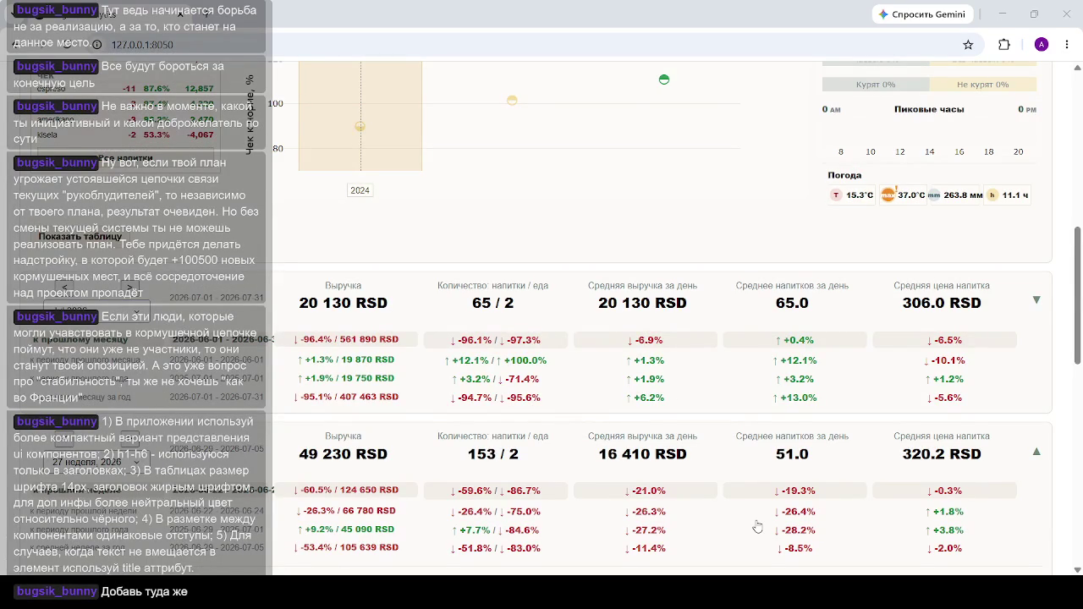
Step: Open the week 4 (January) drinks price and margin table, review it, and close it
{"action": "scroll", "coordinate": [758, 526], "scroll_direction": "down", "scroll_amount": 5}
{"action": "scroll", "coordinate": [592, 338], "scroll_direction": "down", "scroll_amount": 5}
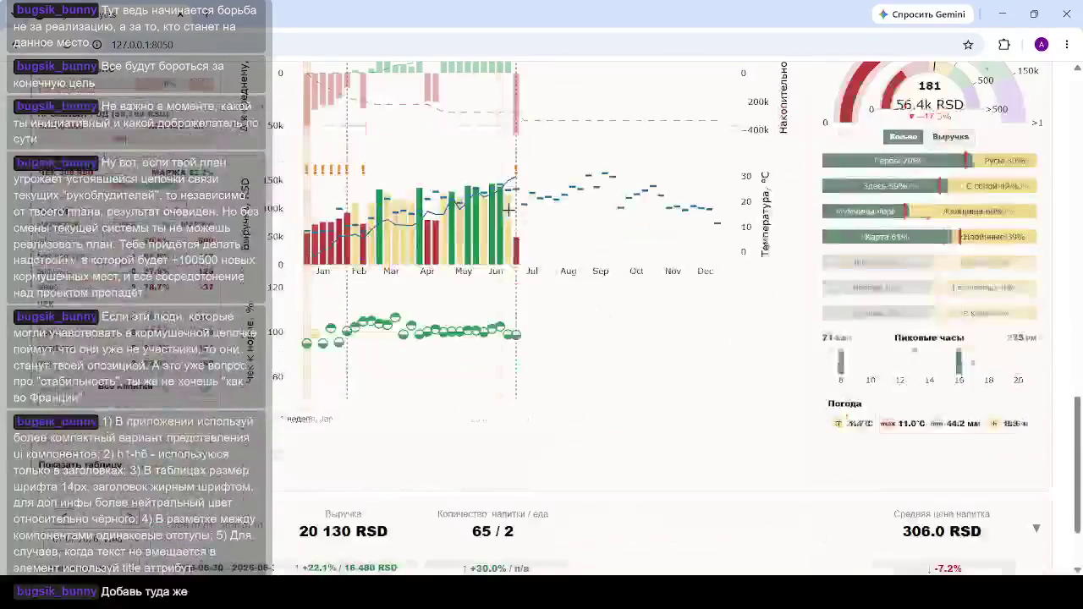
{"action": "scroll", "coordinate": [390, 250], "scroll_direction": "up", "scroll_amount": 3}
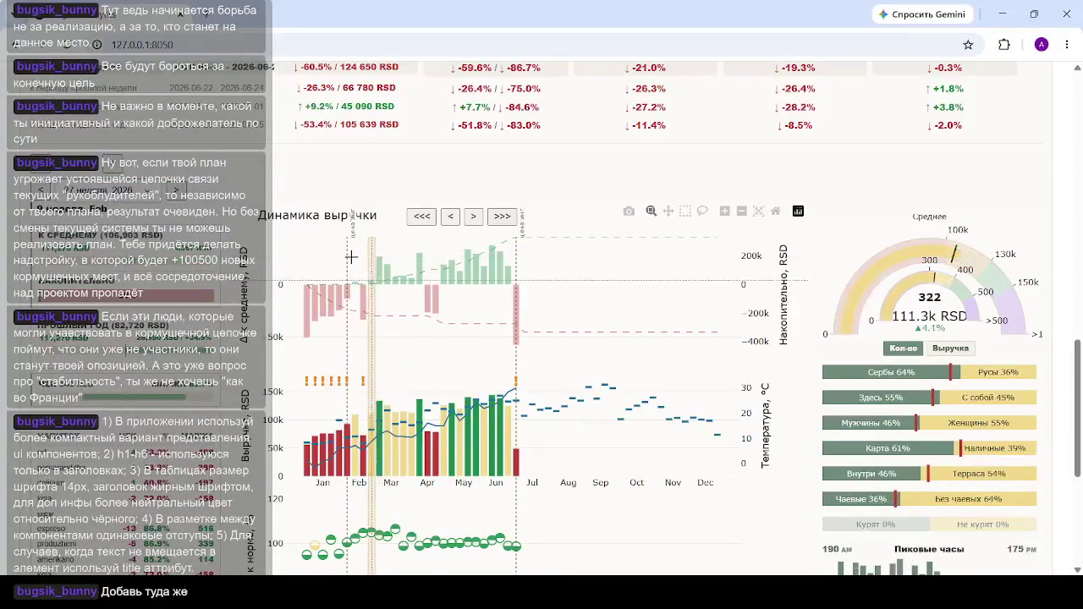
{"action": "scroll", "coordinate": [343, 260], "scroll_direction": "down", "scroll_amount": 4}
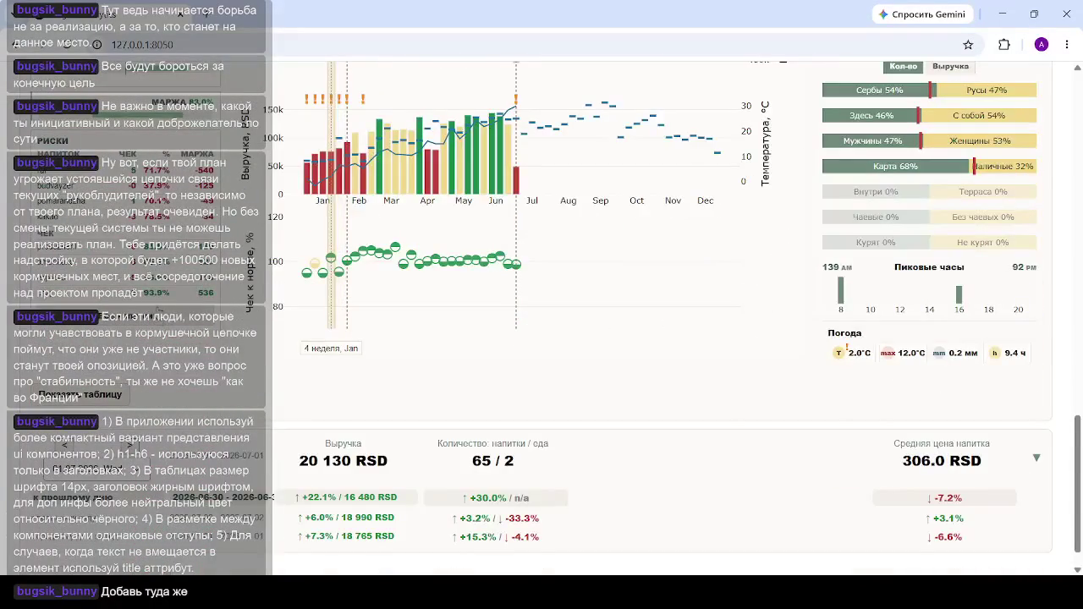
{"action": "left_click", "coordinate": [331, 258]}
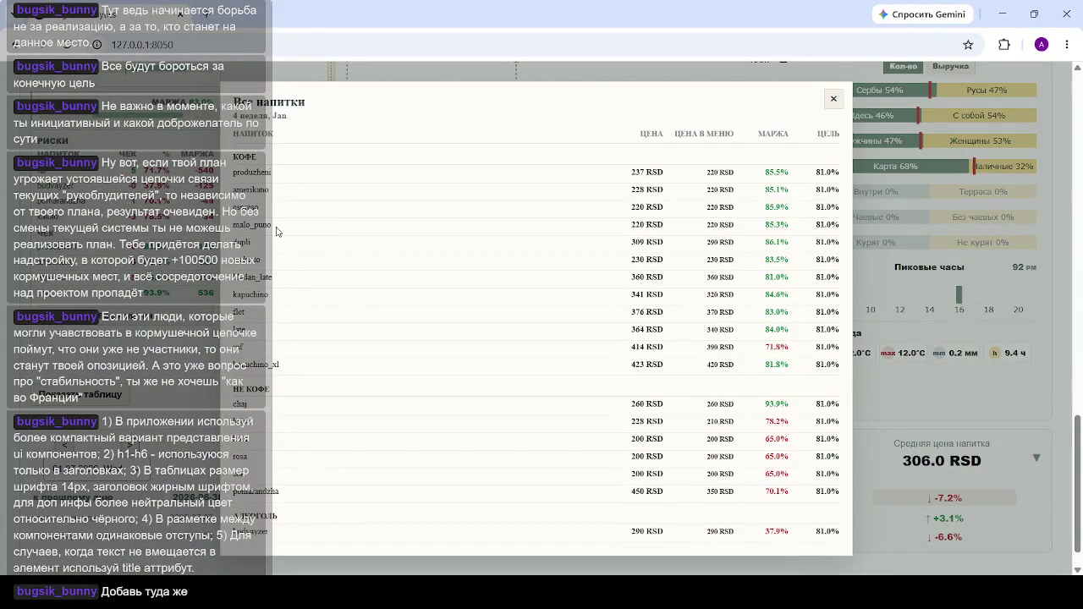
{"action": "scroll", "coordinate": [309, 269], "scroll_direction": "up", "scroll_amount": 5}
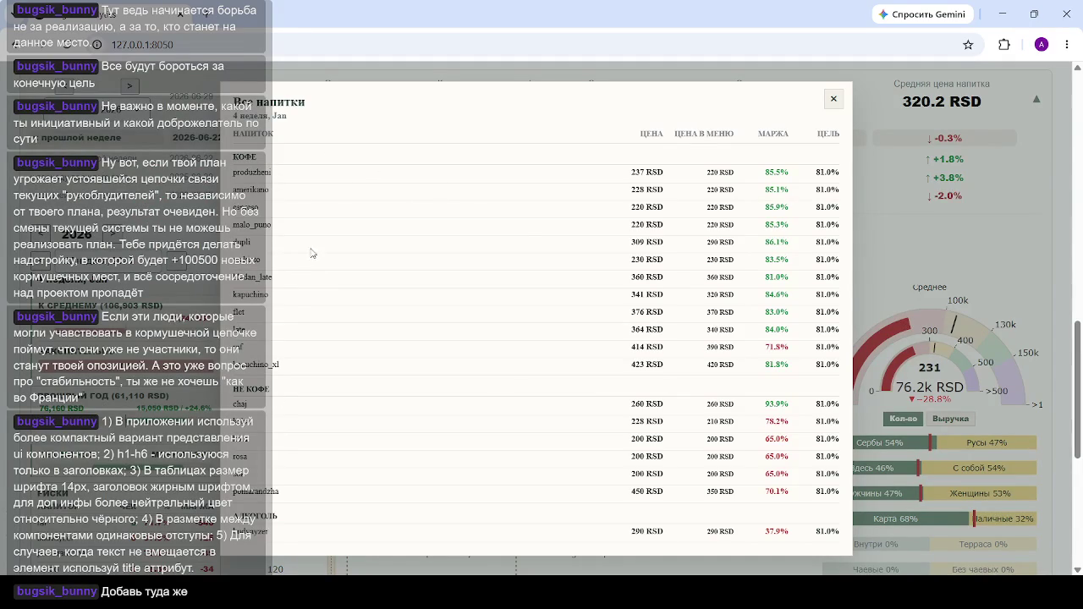
{"action": "scroll", "coordinate": [328, 258], "scroll_direction": "down", "scroll_amount": 2}
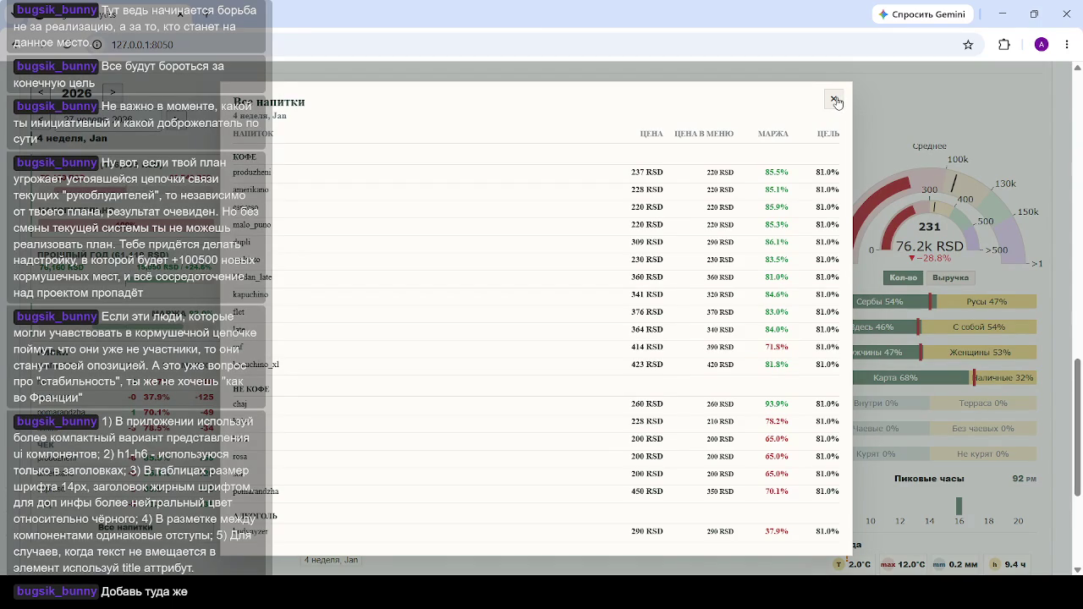
{"action": "left_click", "coordinate": [834, 101]}
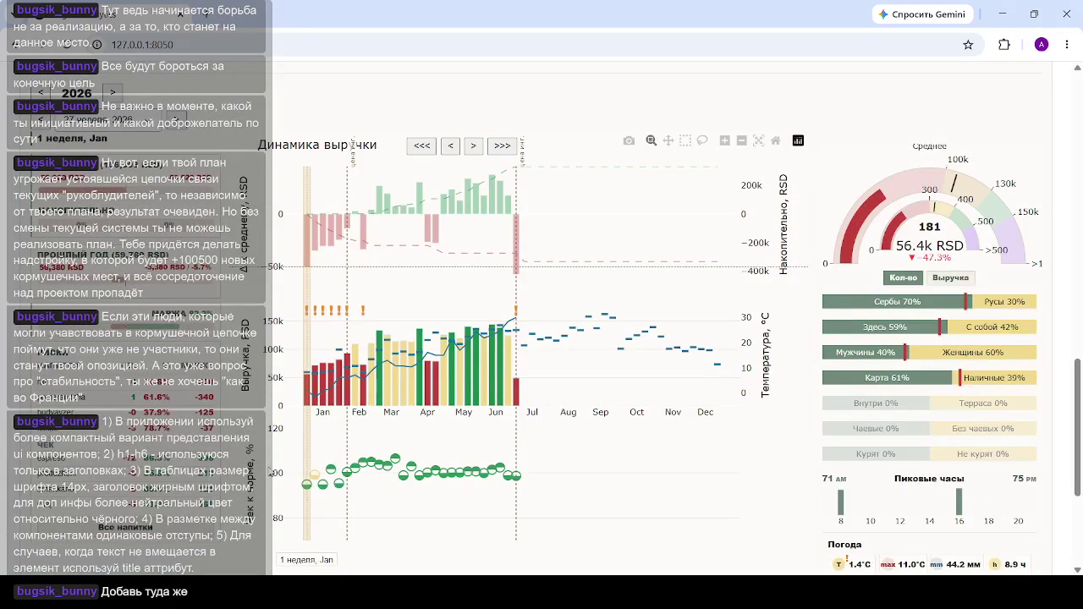
Step: Switch the revenue chart from week 7 of February to yearly totals and inspect a single week
{"action": "left_click", "coordinate": [354, 368]}
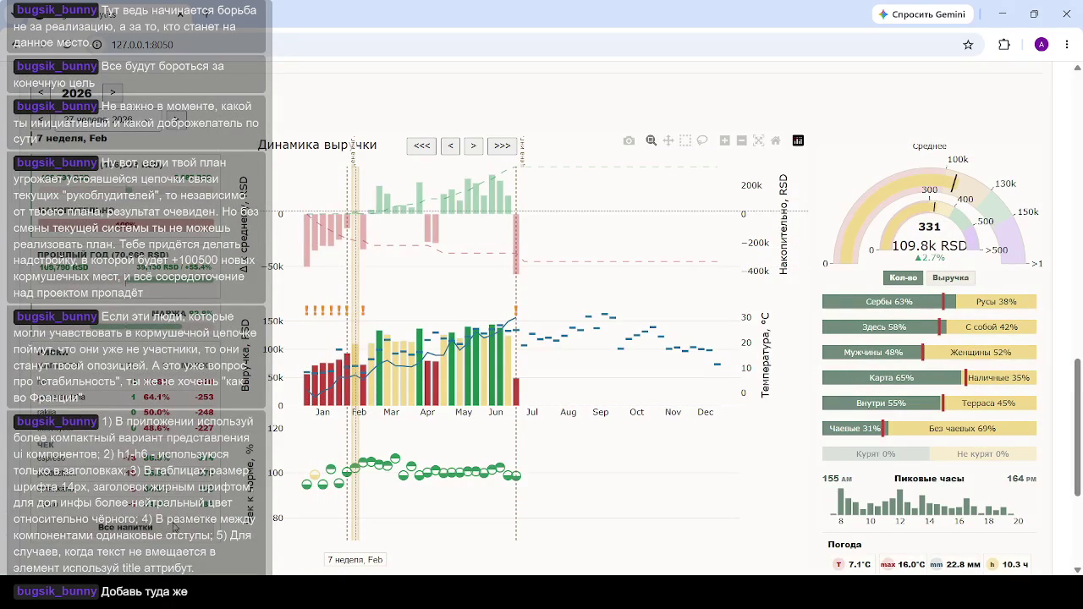
{"action": "left_click", "coordinate": [326, 358]}
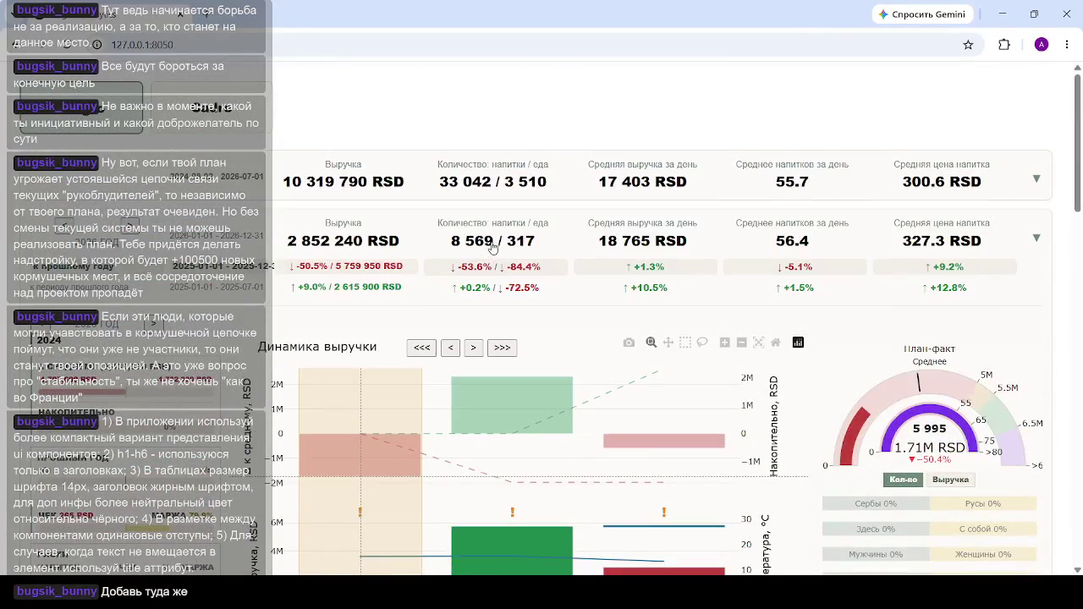
{"action": "scroll", "coordinate": [464, 316], "scroll_direction": "down", "scroll_amount": 3}
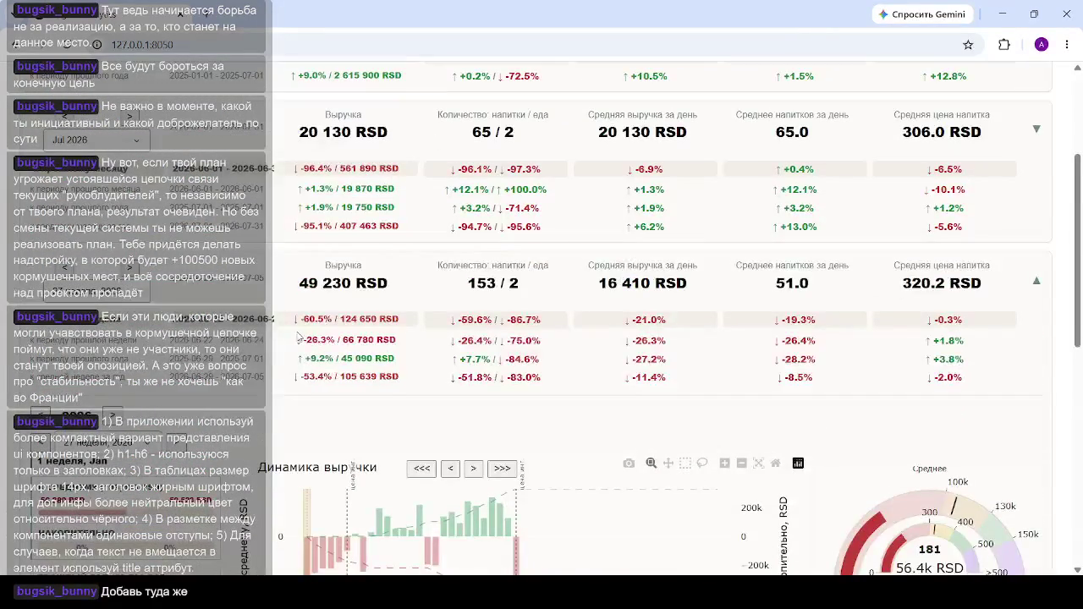
{"action": "scroll", "coordinate": [357, 289], "scroll_direction": "down", "scroll_amount": 1}
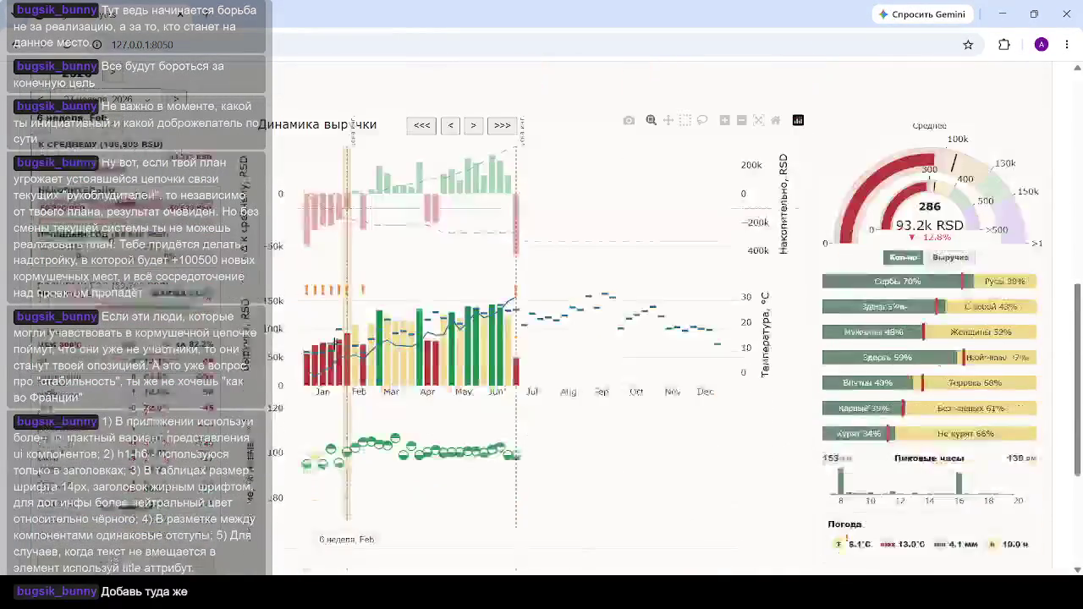
{"action": "left_click", "coordinate": [394, 318]}
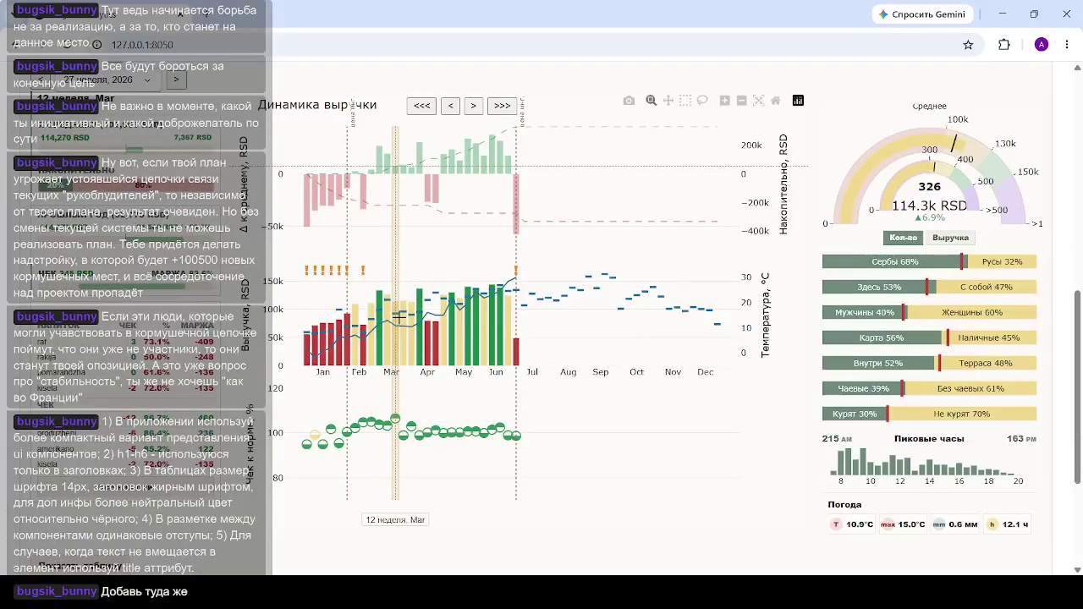
{"action": "mouse_move", "coordinate": [517, 344]}
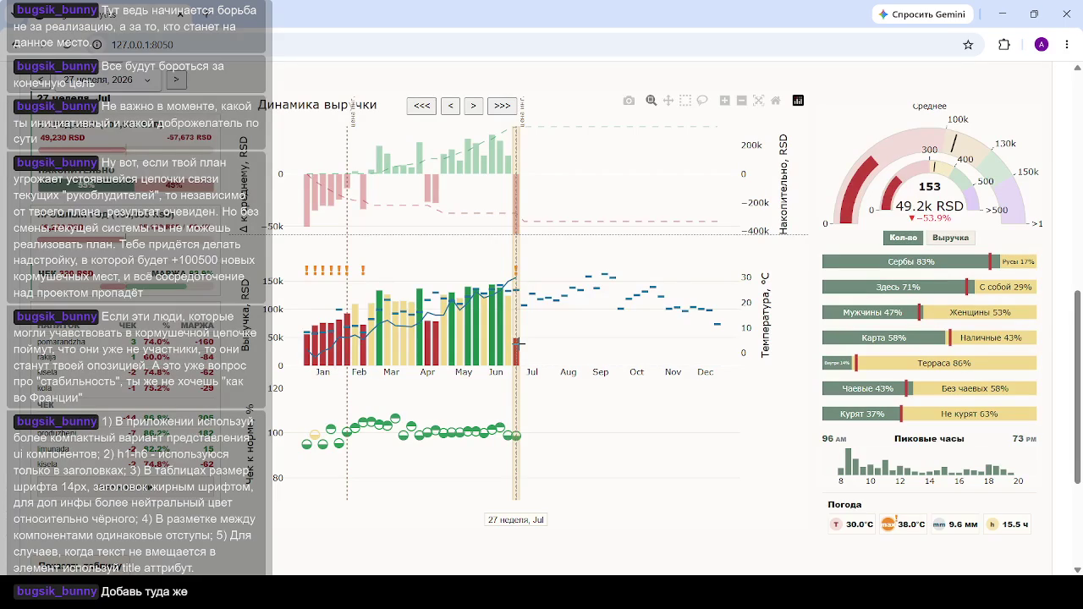
{"action": "scroll", "coordinate": [375, 248], "scroll_direction": "up", "scroll_amount": 8}
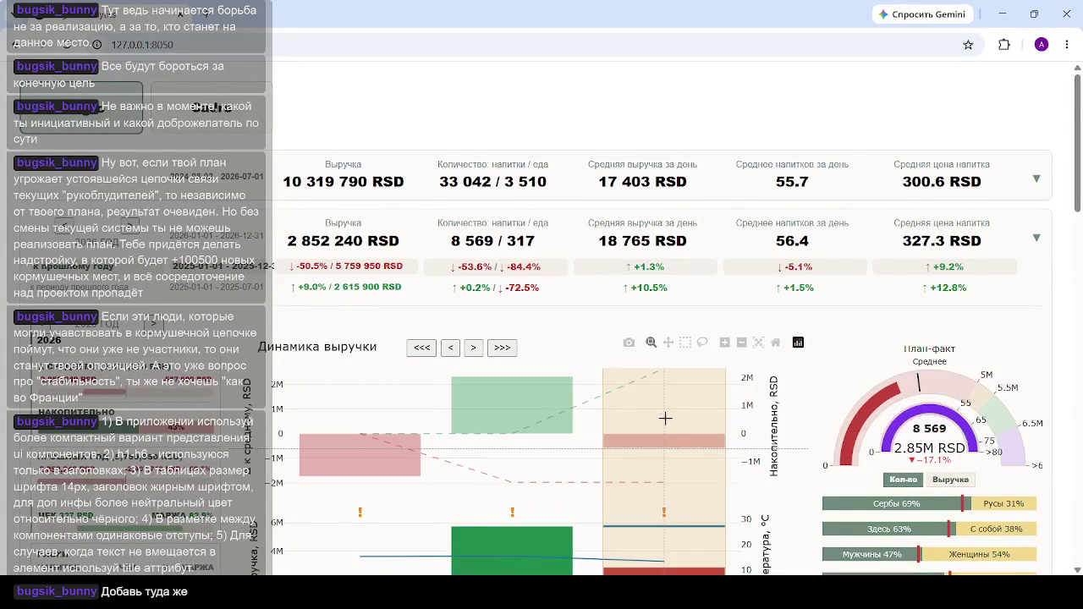
Step: Open the 2026 Все напитки table listing drink prices, menu prices, margins and 81.0% targets
{"action": "scroll", "coordinate": [666, 418], "scroll_direction": "down", "scroll_amount": 5}
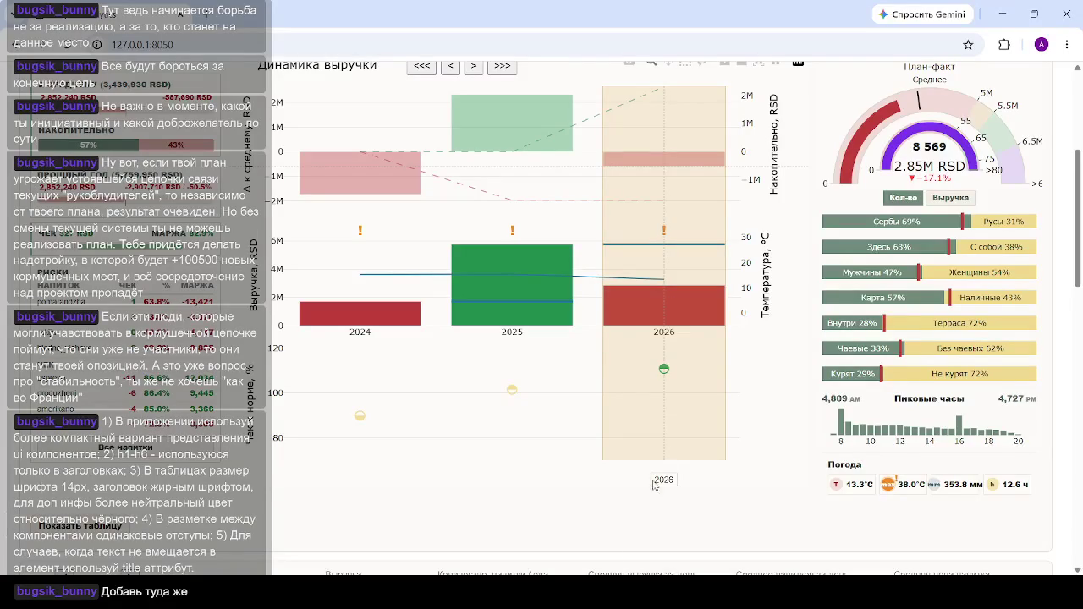
{"action": "left_click", "coordinate": [132, 446]}
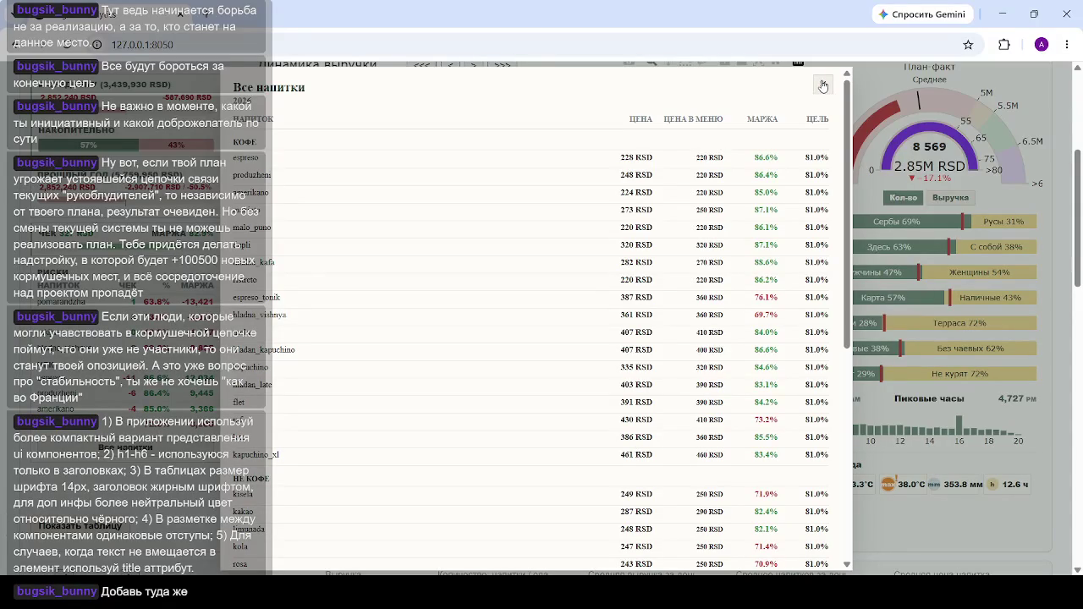
Step: Close the 'Все напитки' 2026 drinks table to return to the 2024–2026 revenue chart
{"action": "left_click", "coordinate": [822, 87]}
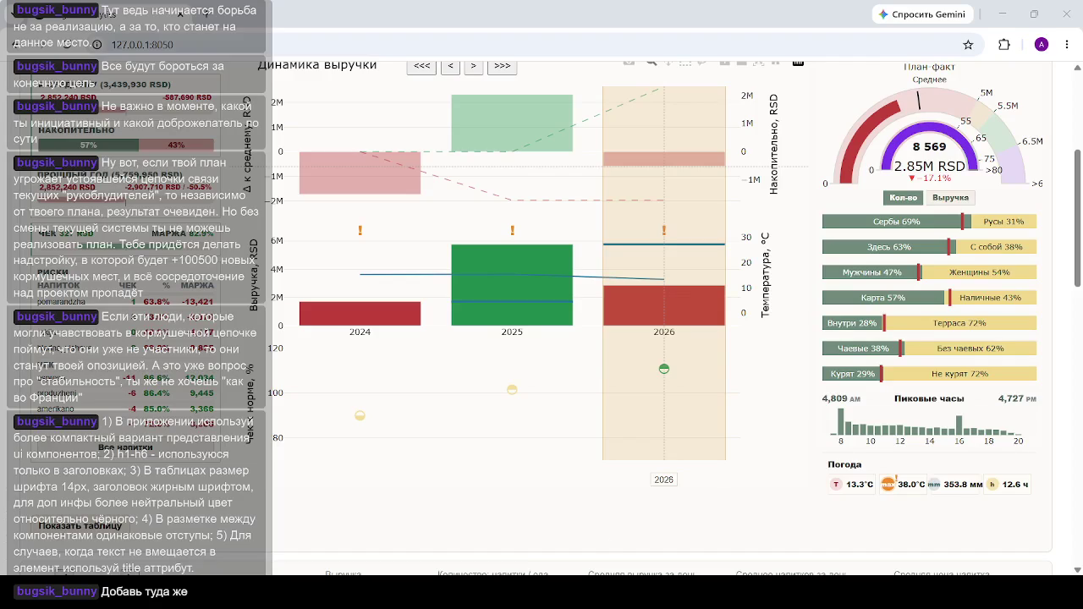
{"action": "left_click", "coordinate": [300, 258]}
{"action": "scroll", "coordinate": [355, 258], "scroll_direction": "up", "scroll_amount": 3}
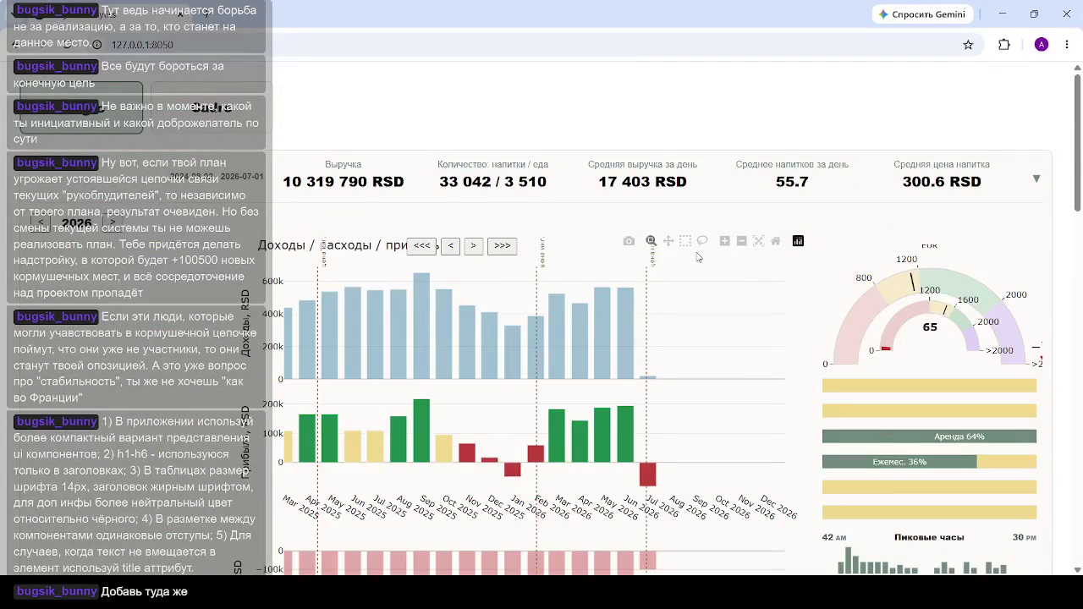
Step: Scroll to the monthly income, profit and expense charts and show the March 2026 figures
{"action": "scroll", "coordinate": [634, 373], "scroll_direction": "down", "scroll_amount": 2}
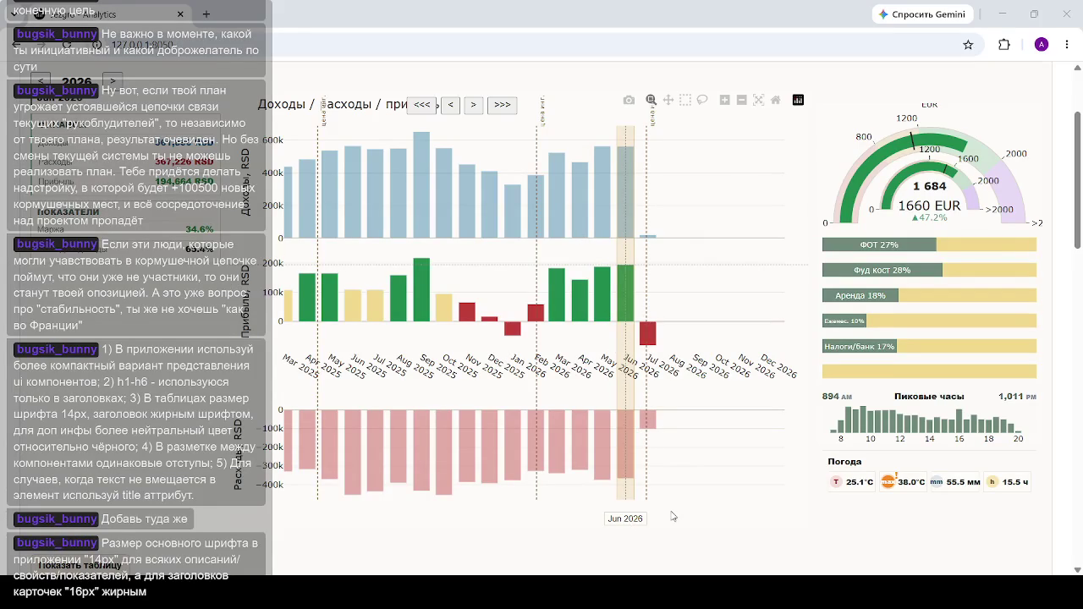
{"action": "left_click", "coordinate": [559, 290]}
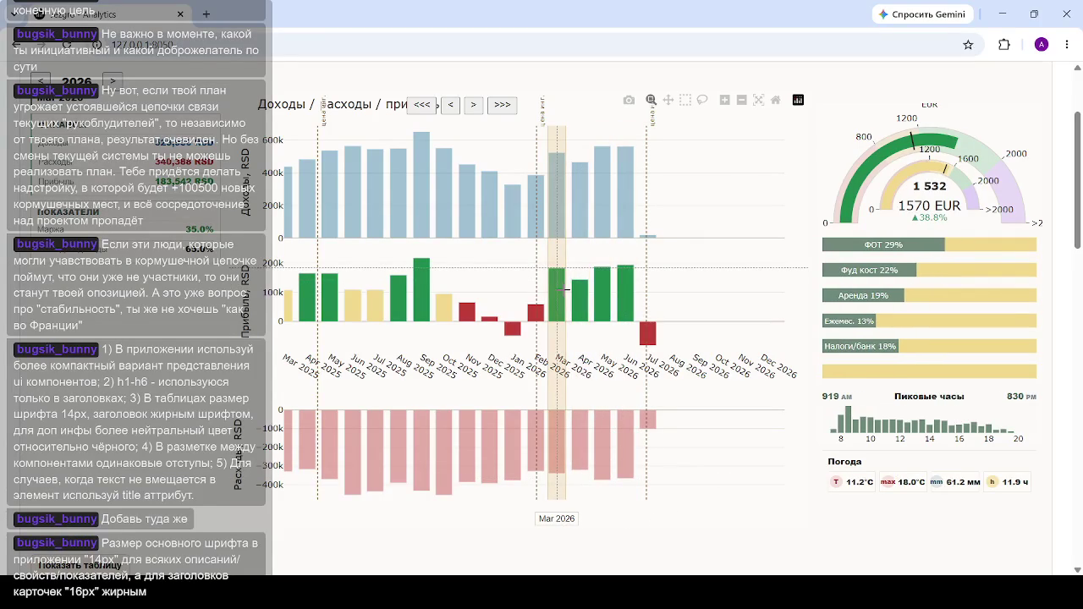
Step: Show the February 2026 finance figures, then switch to the TK2026 spreadsheet
{"action": "left_click", "coordinate": [539, 297]}
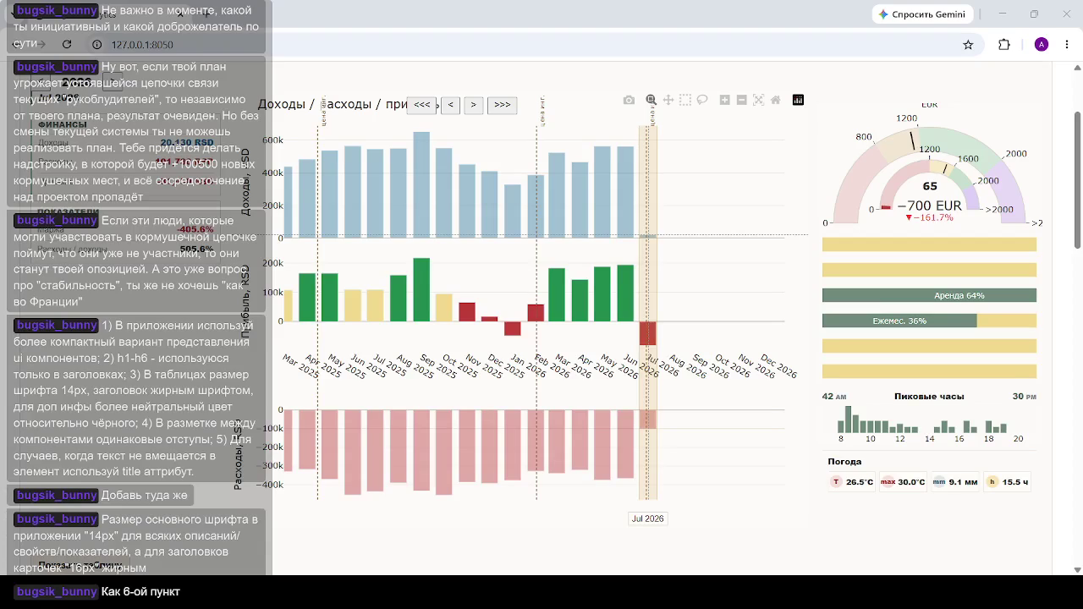
{"action": "key", "text": "alt+Tab"}
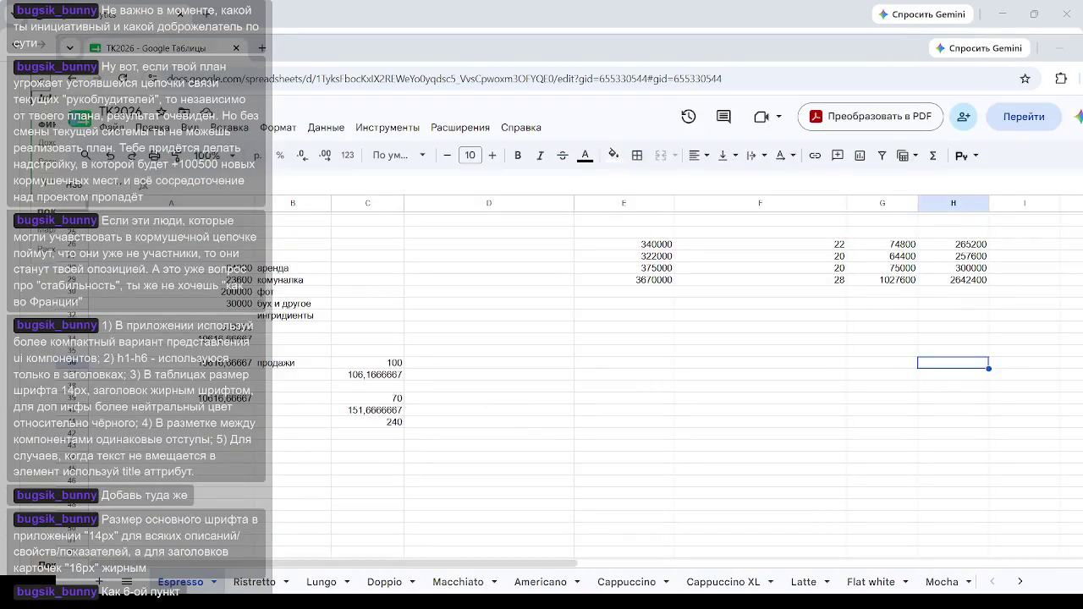
Step: Enter the heading 'расходы' in cell E25
{"action": "left_click", "coordinate": [1070, 303]}
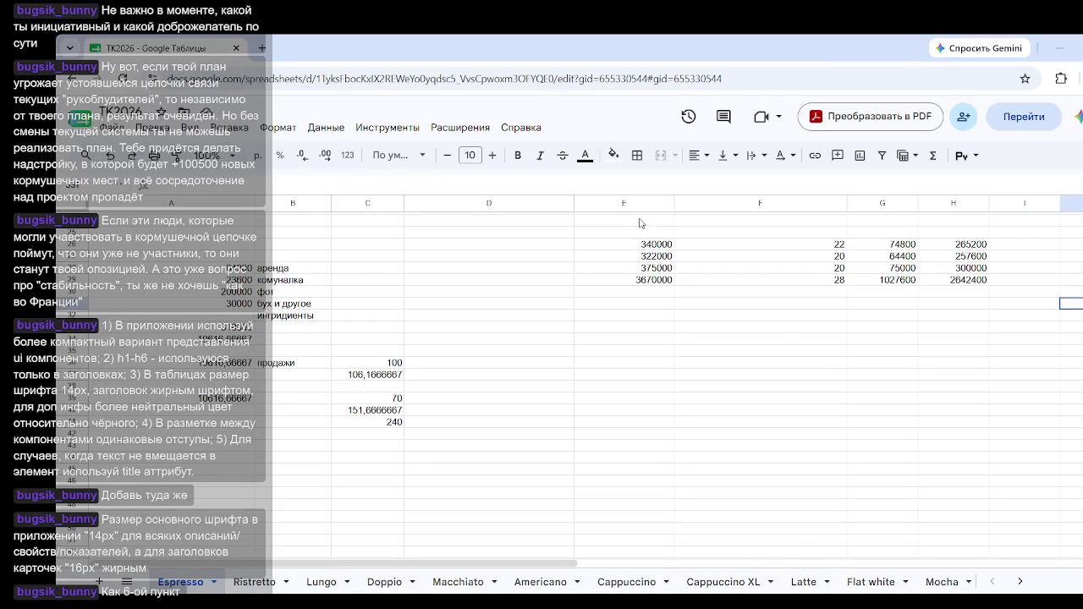
{"action": "left_click_drag", "start_coordinate": [639, 223], "coordinate": [631, 234]}
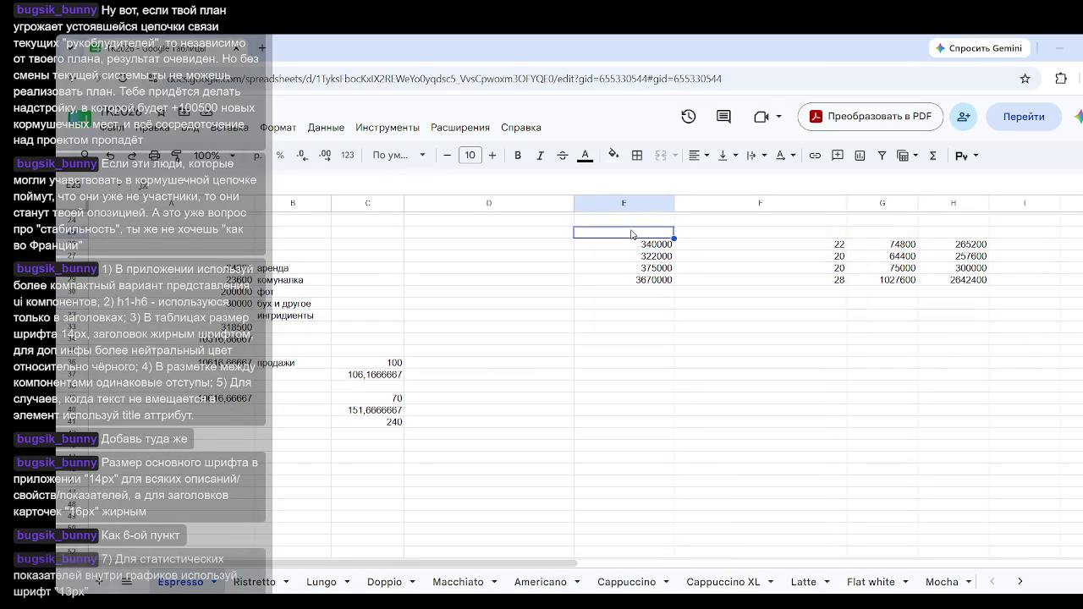
{"action": "type", "text": "pa"}
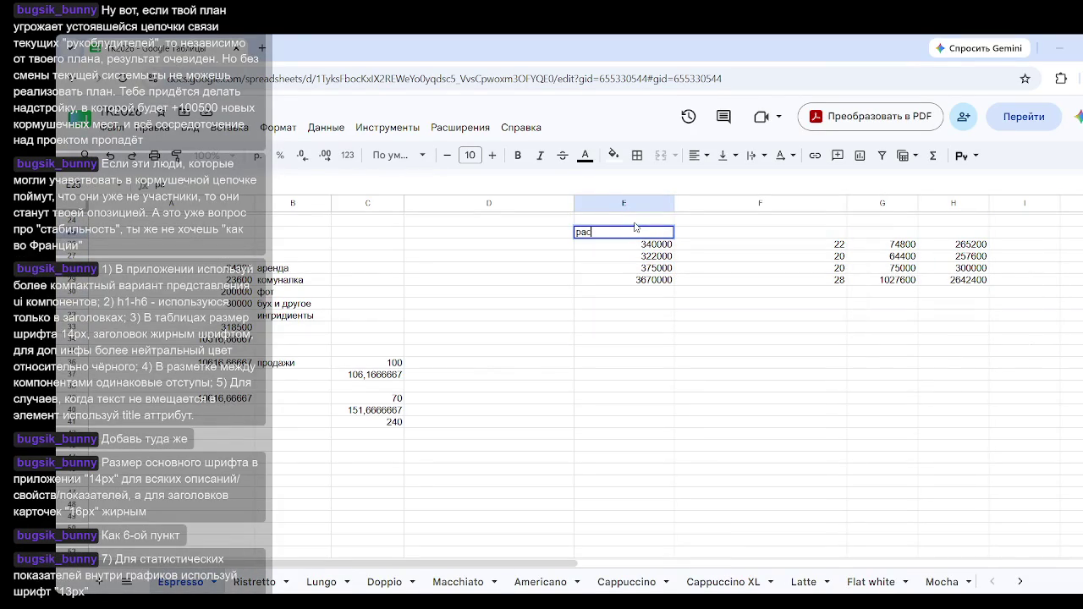
{"action": "type", "text": "ходы"}
{"action": "left_click", "coordinate": [683, 359]}
Step: Enter the heading 'фудкост' in G25 above the food-cost column
{"action": "left_click", "coordinate": [813, 236]}
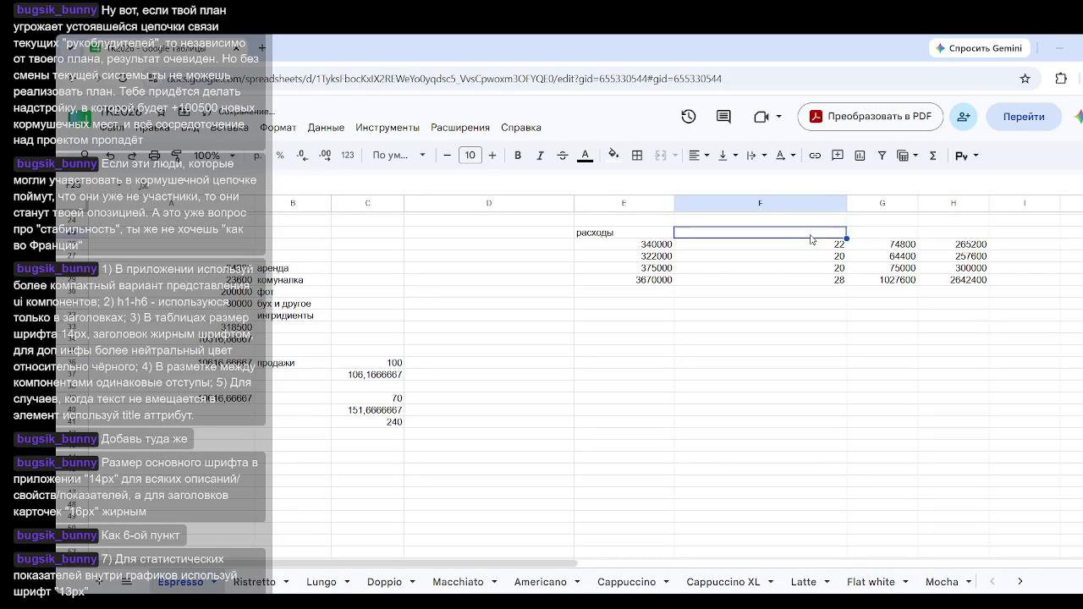
{"action": "left_click", "coordinate": [973, 236]}
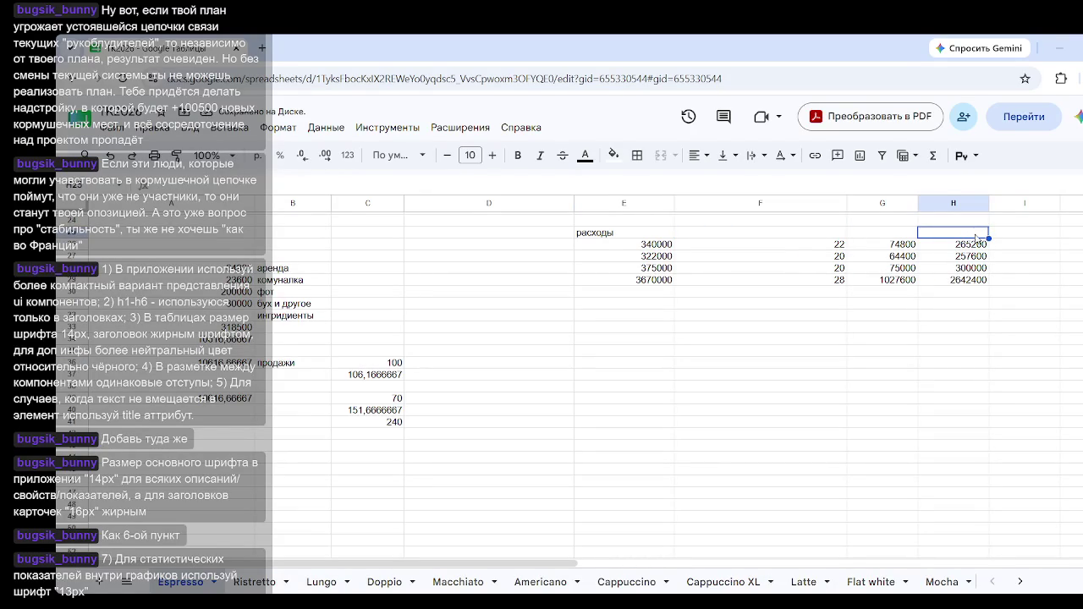
{"action": "left_click", "coordinate": [911, 237]}
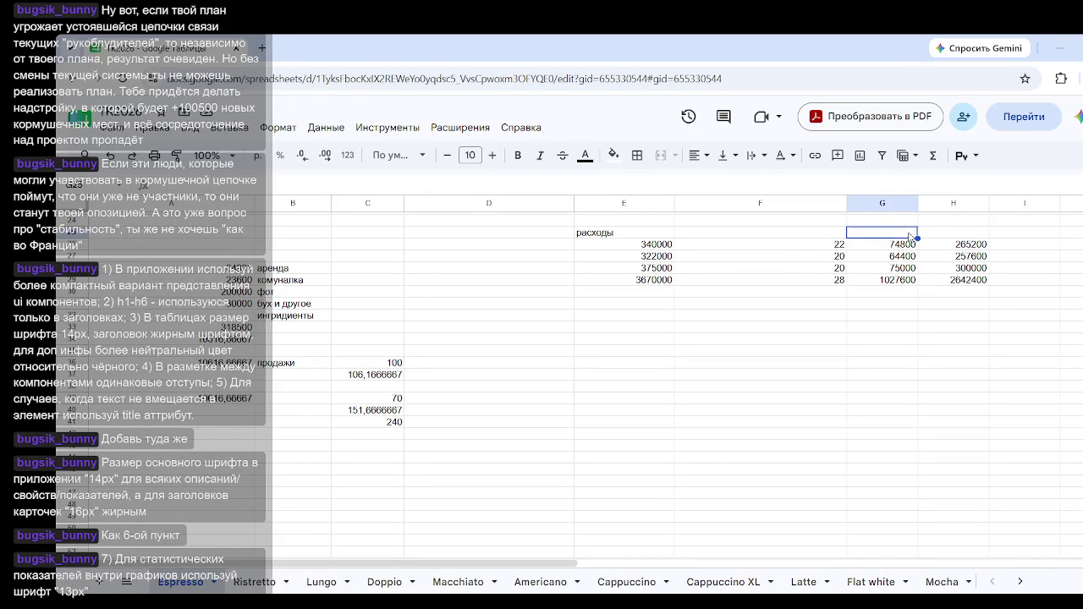
{"action": "type", "text": "фудкост"}
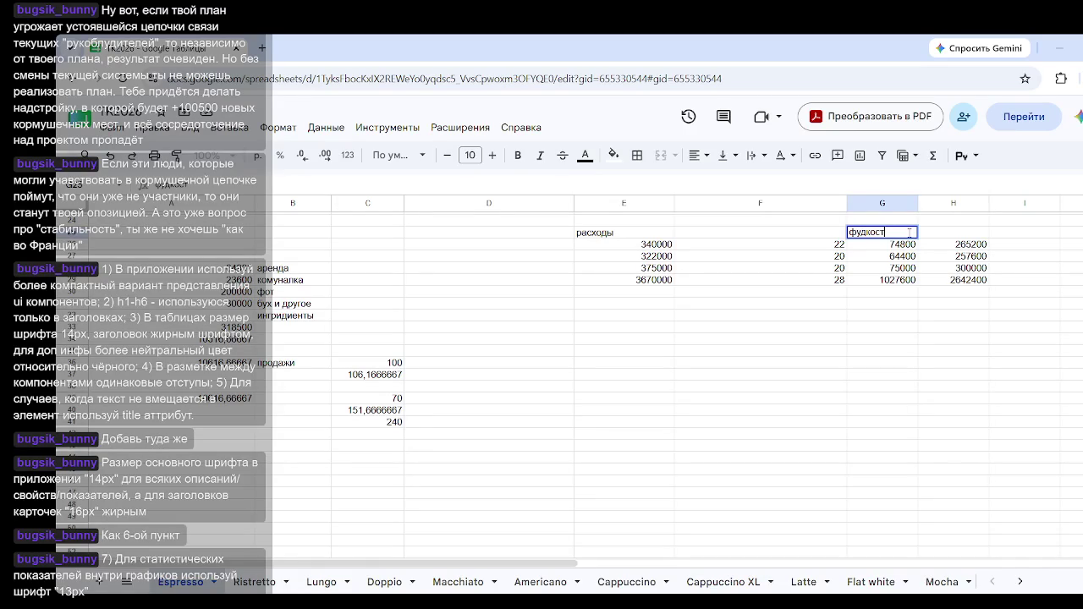
{"action": "left_click_drag", "start_coordinate": [956, 245], "coordinate": [974, 295]}
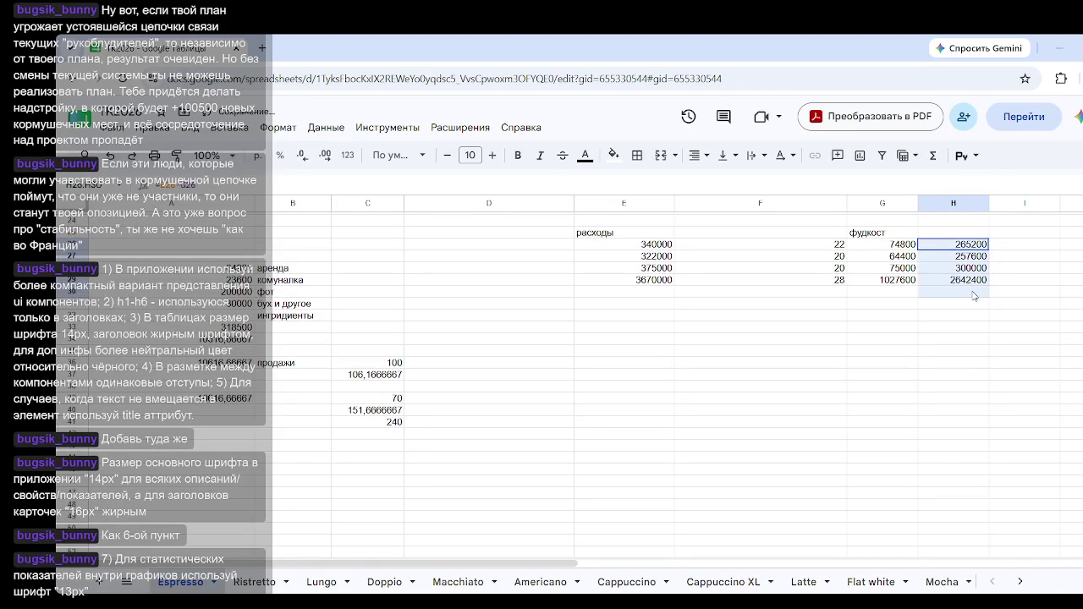
{"action": "left_click", "coordinate": [973, 351]}
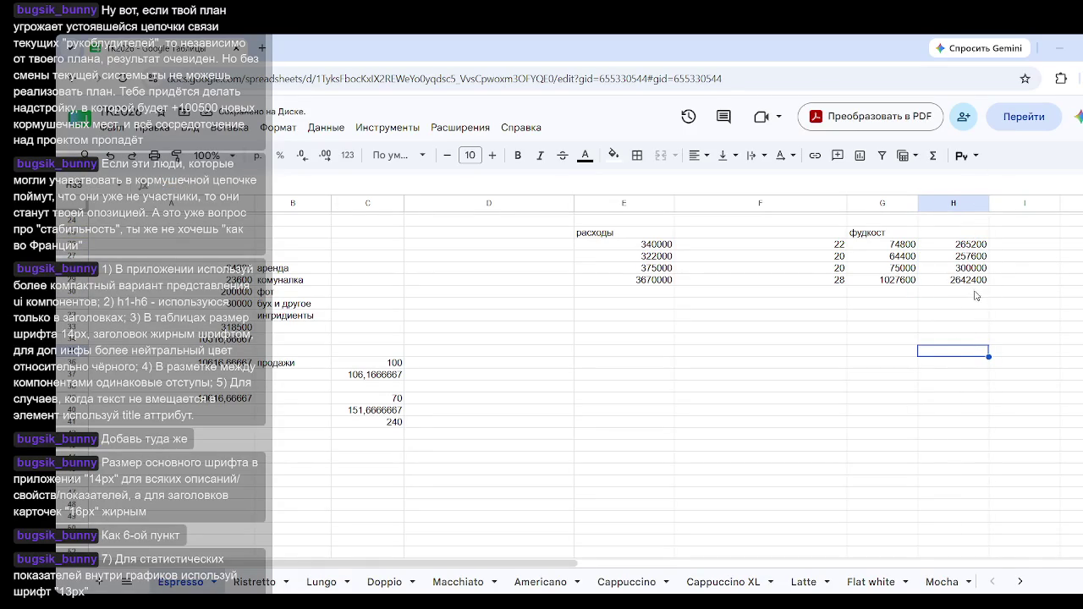
{"action": "left_click", "coordinate": [654, 284]}
{"action": "key", "text": "BackSpace"}
{"action": "left_click", "coordinate": [623, 350]}
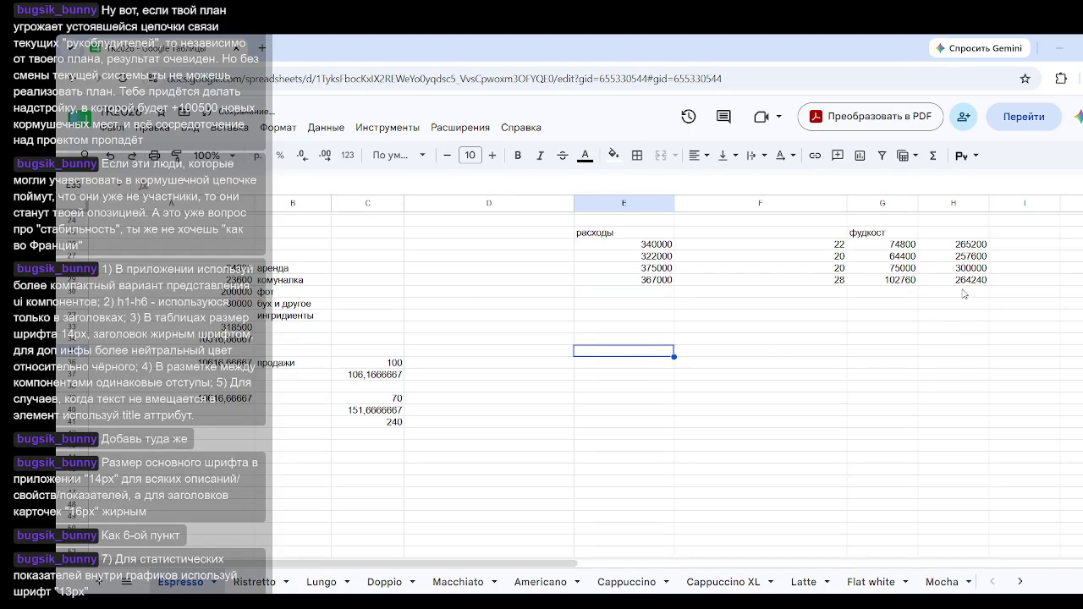
{"action": "left_click", "coordinate": [978, 317]}
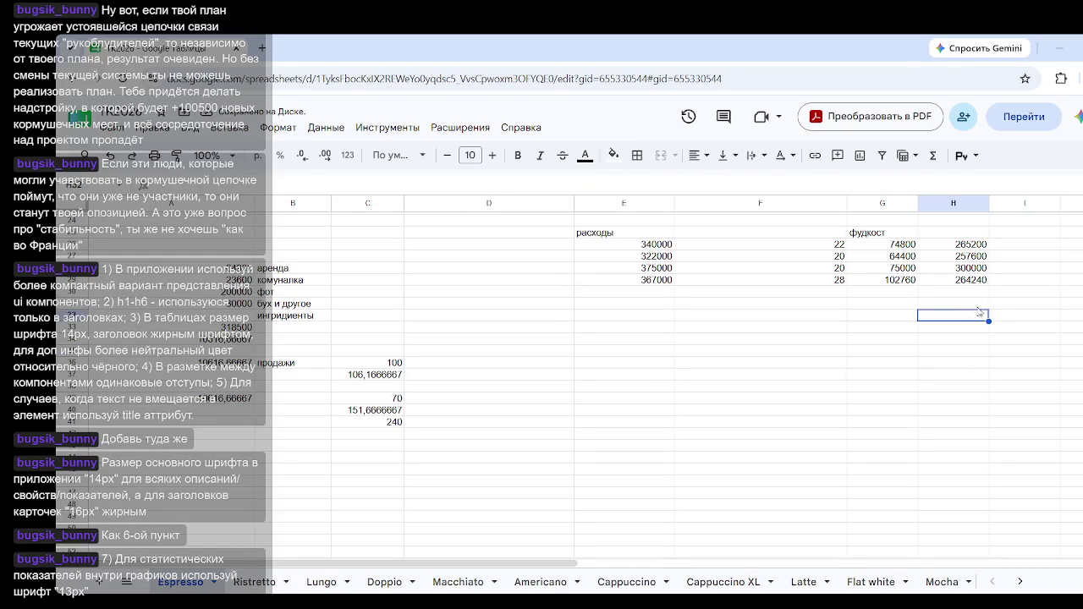
{"action": "left_click", "coordinate": [910, 275]}
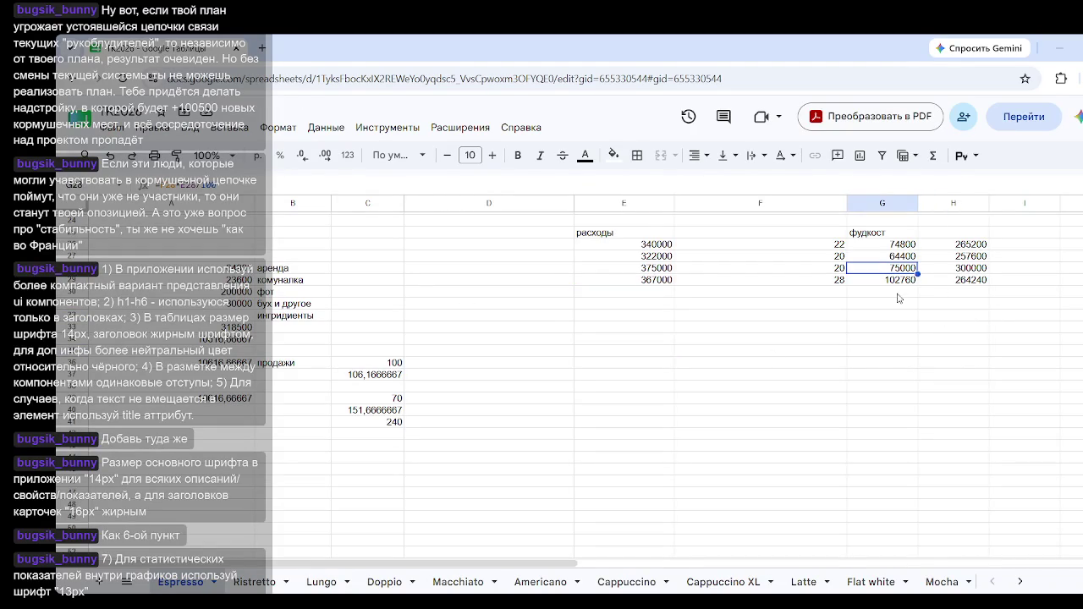
{"action": "left_click", "coordinate": [907, 247]}
{"action": "left_click", "coordinate": [836, 247]}
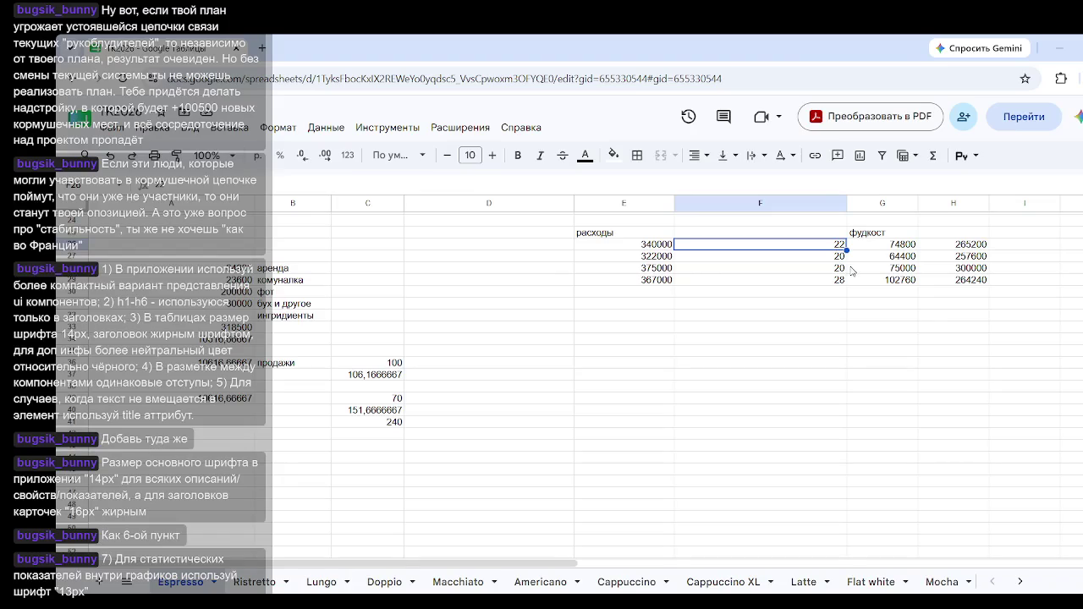
{"action": "left_click", "coordinate": [845, 320]}
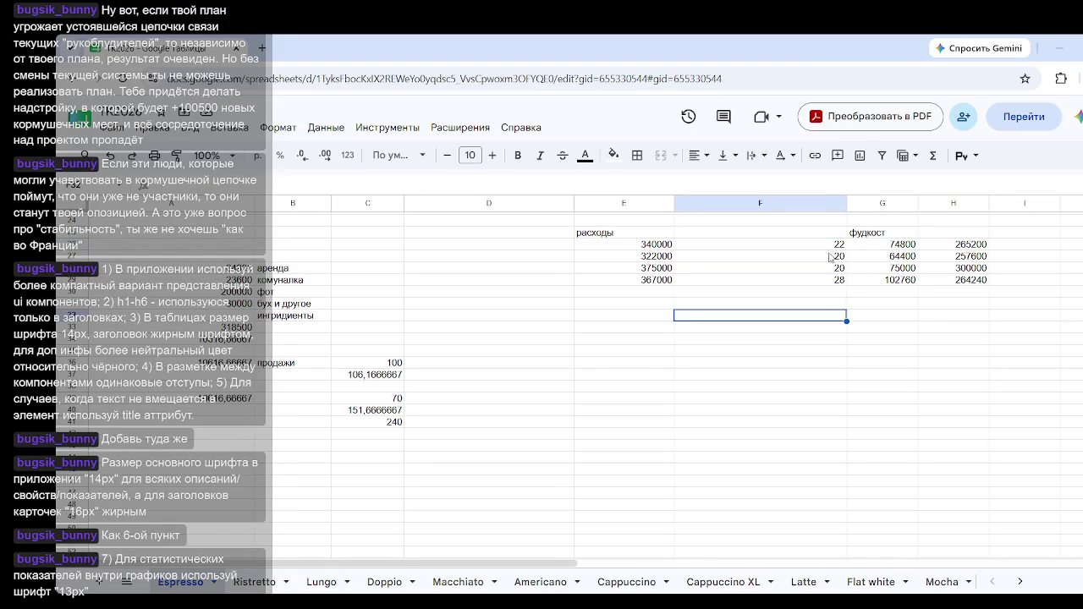
{"action": "left_click_drag", "start_coordinate": [831, 247], "coordinate": [831, 349]}
{"action": "left_click_drag", "start_coordinate": [818, 221], "coordinate": [825, 351]}
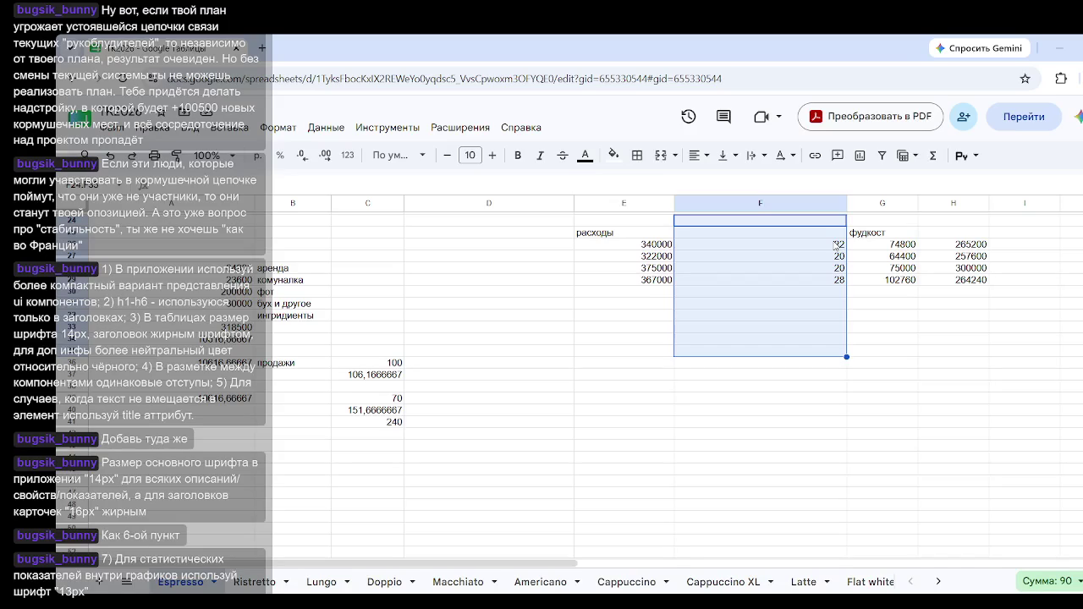
{"action": "left_click", "coordinate": [974, 391]}
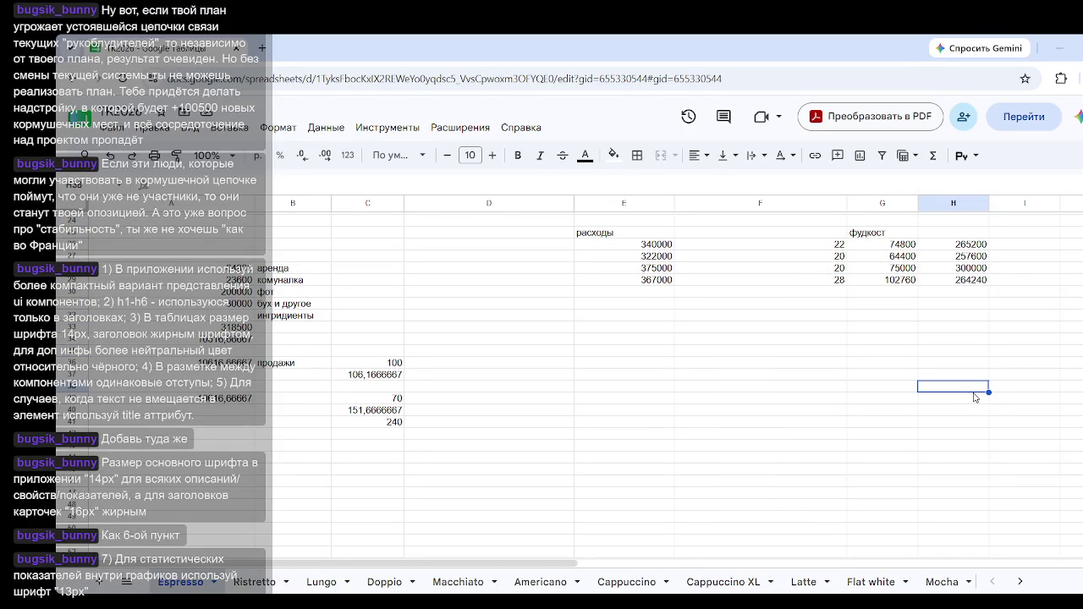
Step: Enter 60 as the day count, then delete it from the misplaced cell
{"action": "left_click", "coordinate": [741, 388]}
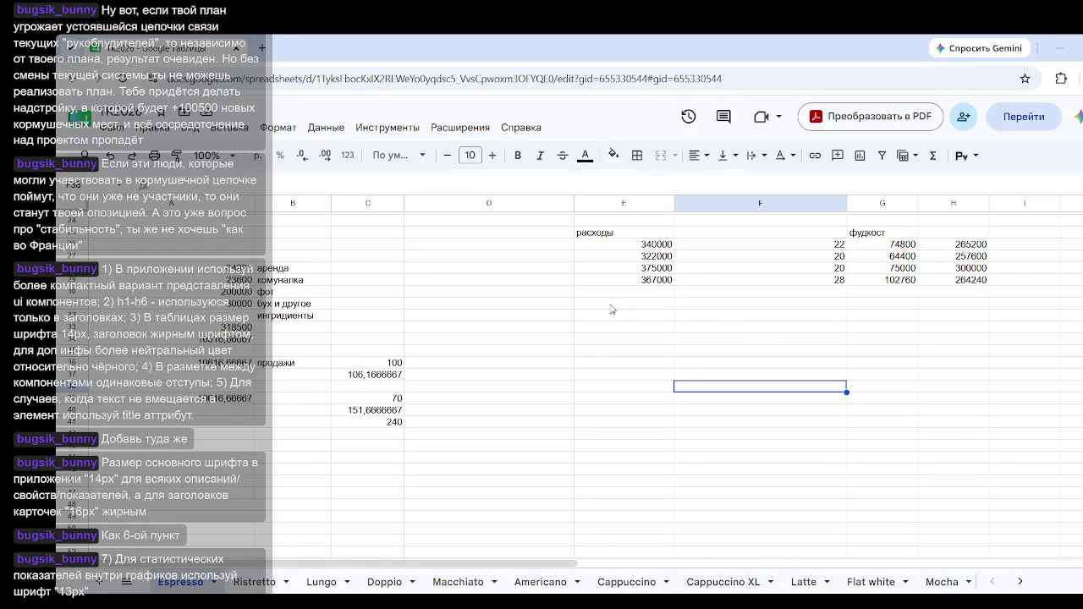
{"action": "left_click", "coordinate": [642, 306]}
{"action": "type", "text": "60"}
{"action": "left_click", "coordinate": [711, 411]}
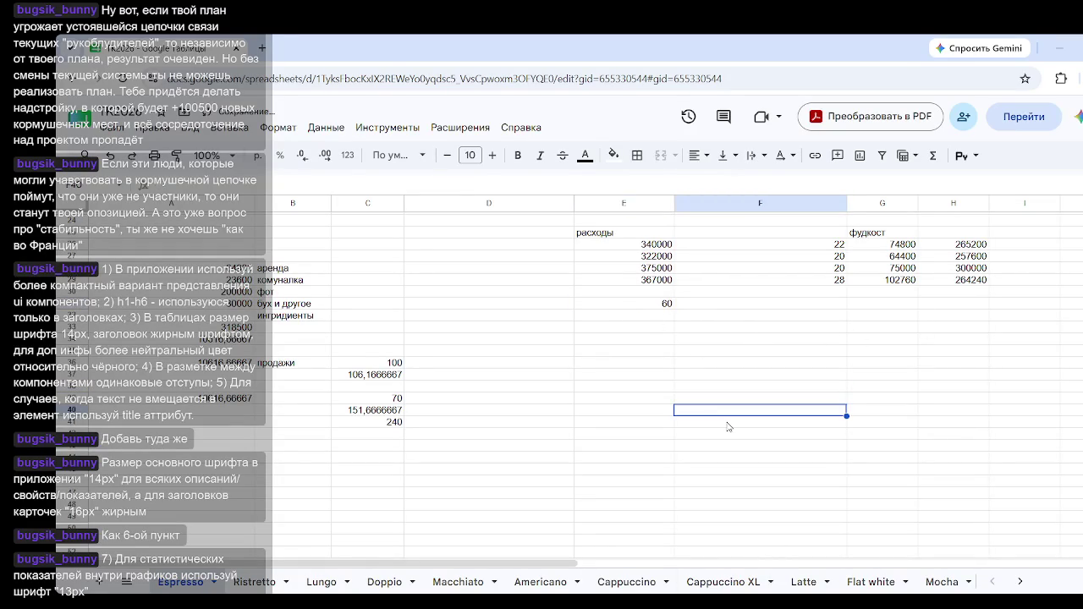
{"action": "left_click", "coordinate": [647, 292]}
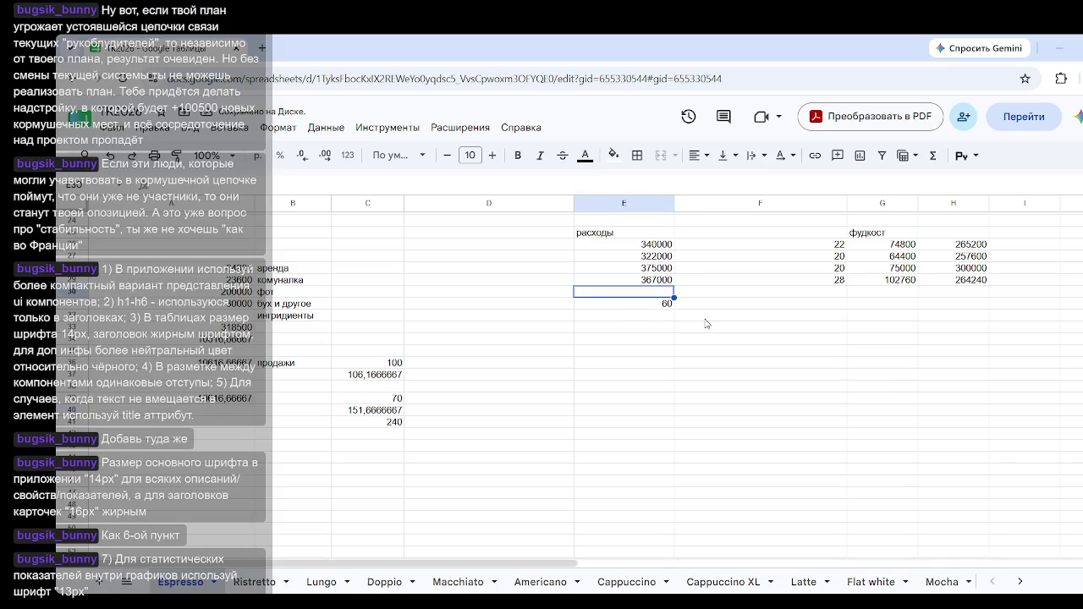
{"action": "left_click", "coordinate": [668, 309]}
{"action": "key", "text": "Delete"}
Step: Enter 60 in column I beside the фудкост heading
{"action": "left_click", "coordinate": [904, 305]}
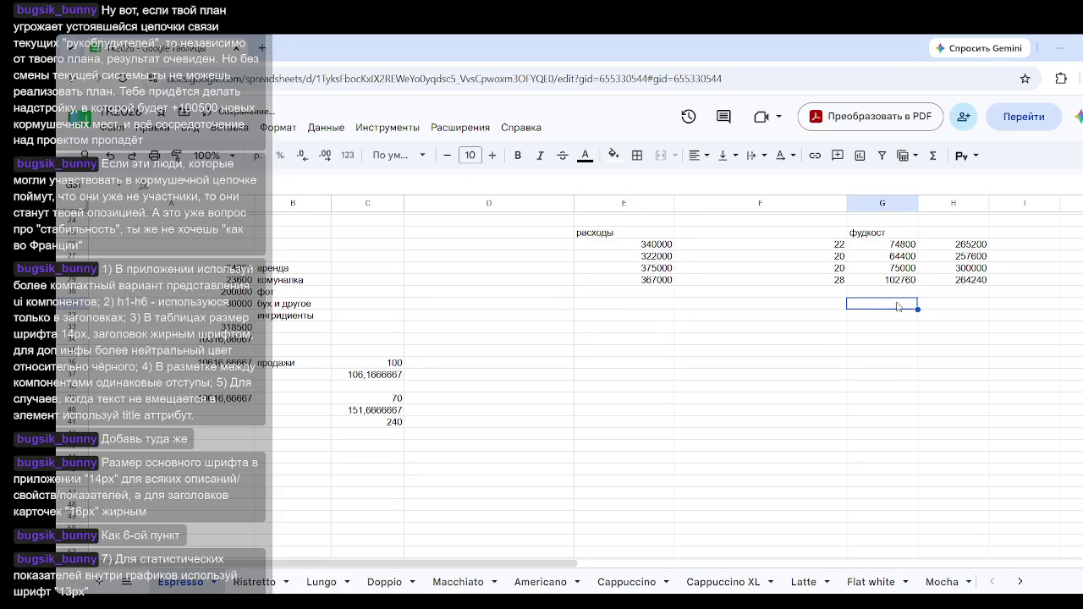
{"action": "left_click", "coordinate": [1036, 236]}
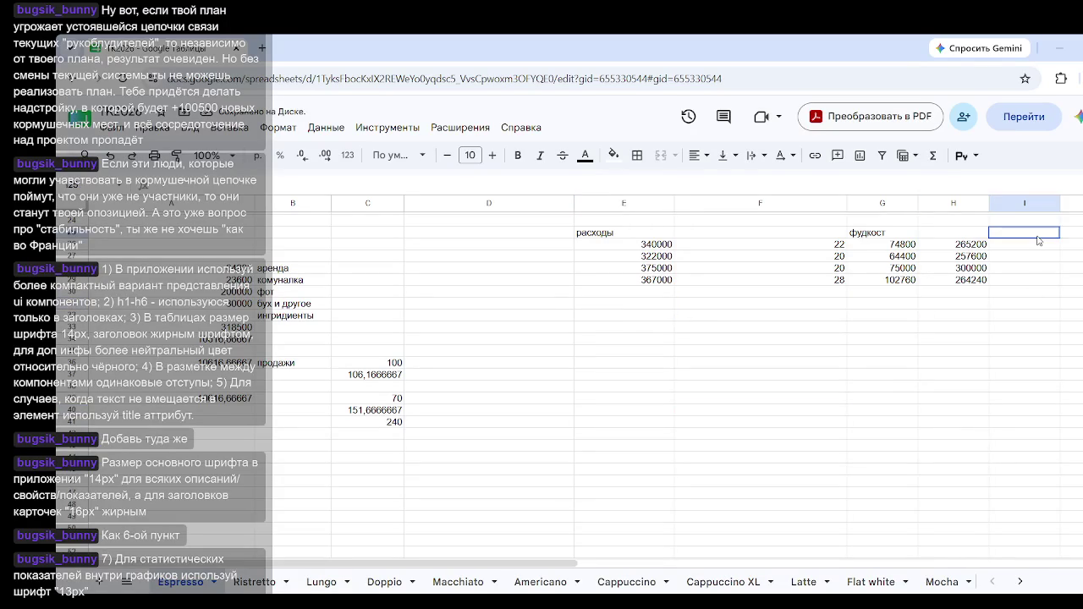
{"action": "left_click", "coordinate": [1048, 253]}
{"action": "left_click", "coordinate": [1048, 236]}
{"action": "type", "text": "60"}
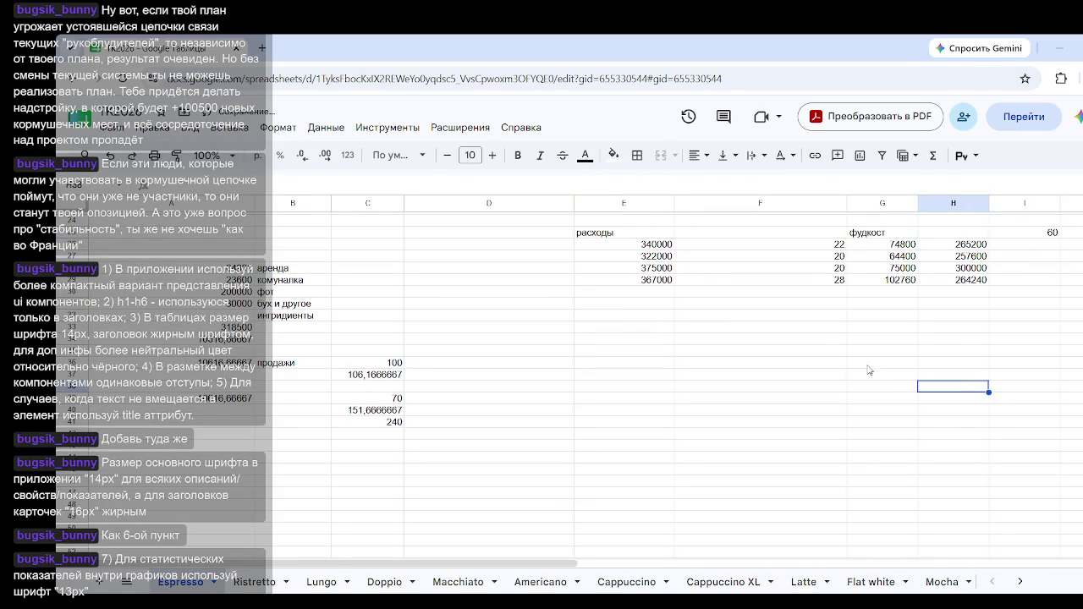
{"action": "left_click", "coordinate": [966, 249]}
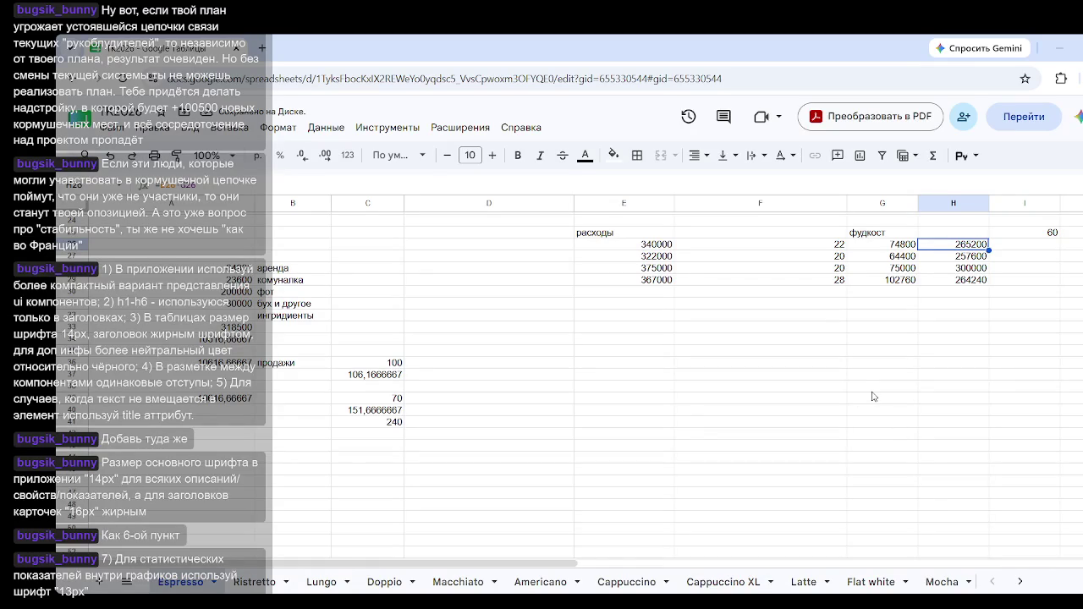
Step: Enter the daily food-cost formula =H26/28 in H31
{"action": "left_click", "coordinate": [969, 295]}
{"action": "left_click", "coordinate": [968, 256]}
{"action": "left_click", "coordinate": [954, 306]}
{"action": "type", "text": "="}
{"action": "left_click", "coordinate": [964, 244]}
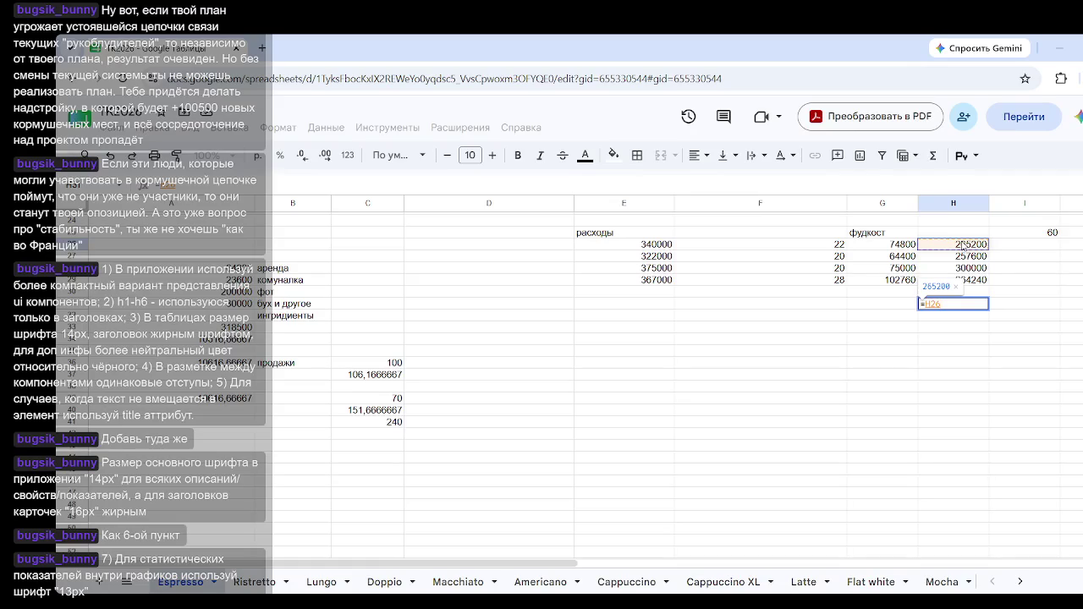
{"action": "type", "text": "/28"}
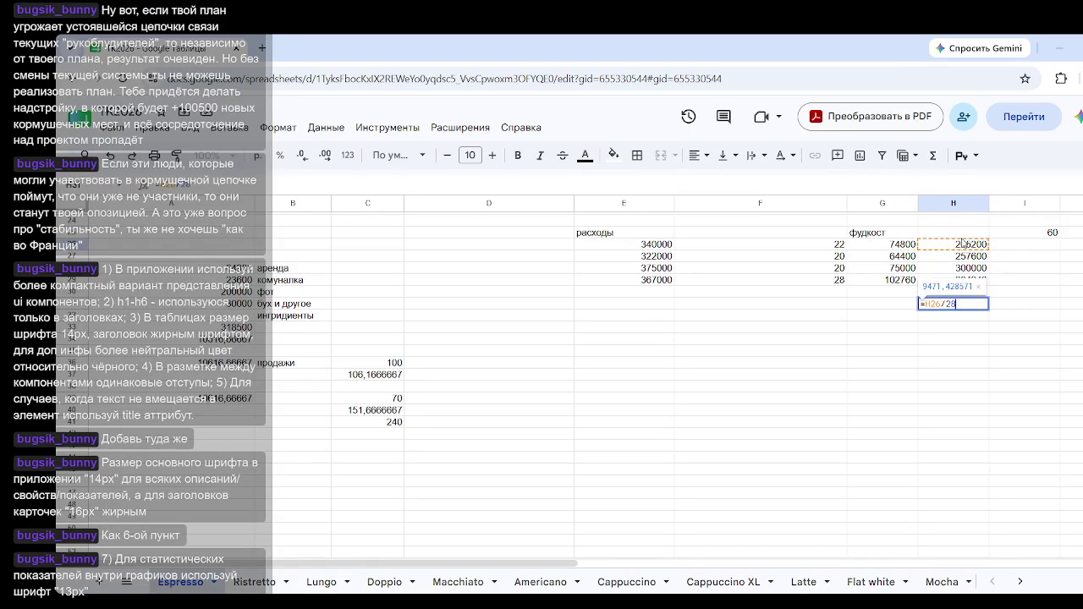
{"action": "key", "text": "Return"}
Step: Fill the /28 formula down column H, deleting the extra zero result and checking the sum
{"action": "left_click", "coordinate": [973, 303]}
{"action": "left_click_drag", "start_coordinate": [988, 309], "coordinate": [987, 351]}
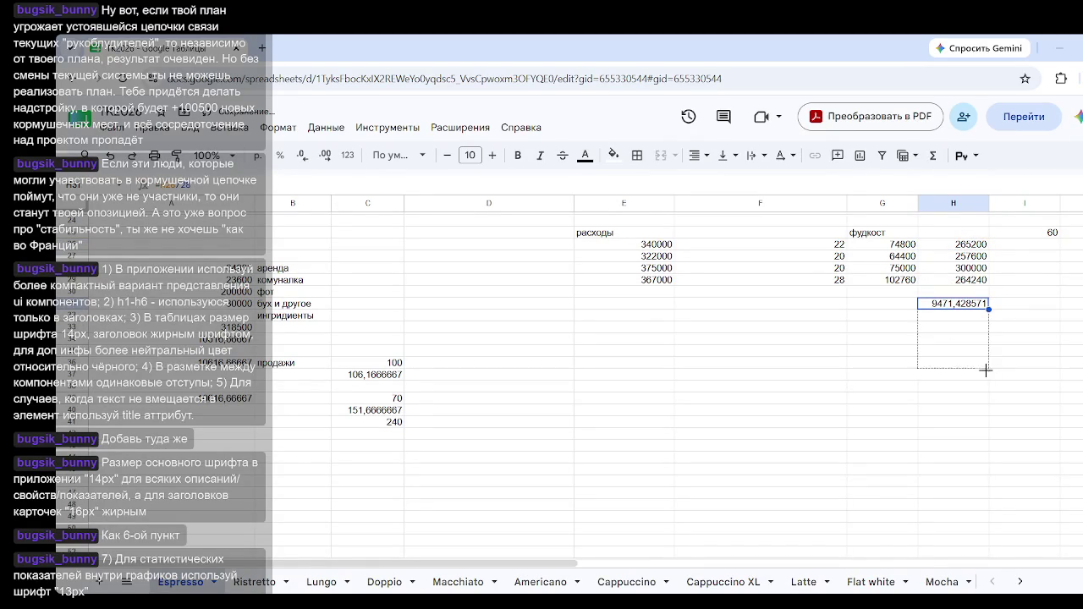
{"action": "left_click", "coordinate": [985, 446]}
{"action": "left_click", "coordinate": [973, 350]}
{"action": "key", "text": "Delete"}
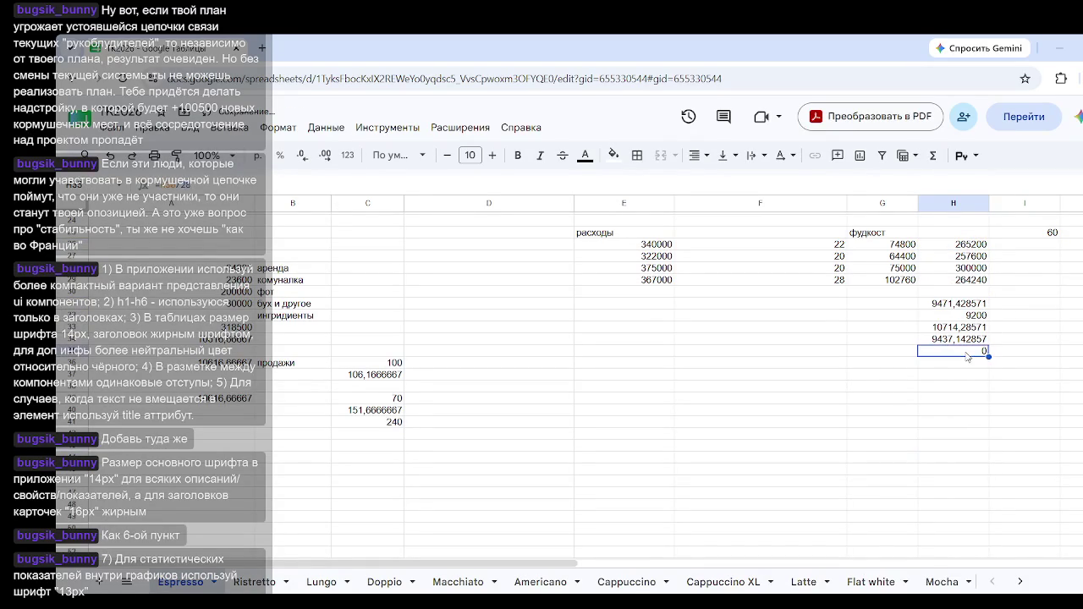
{"action": "left_click", "coordinate": [972, 427]}
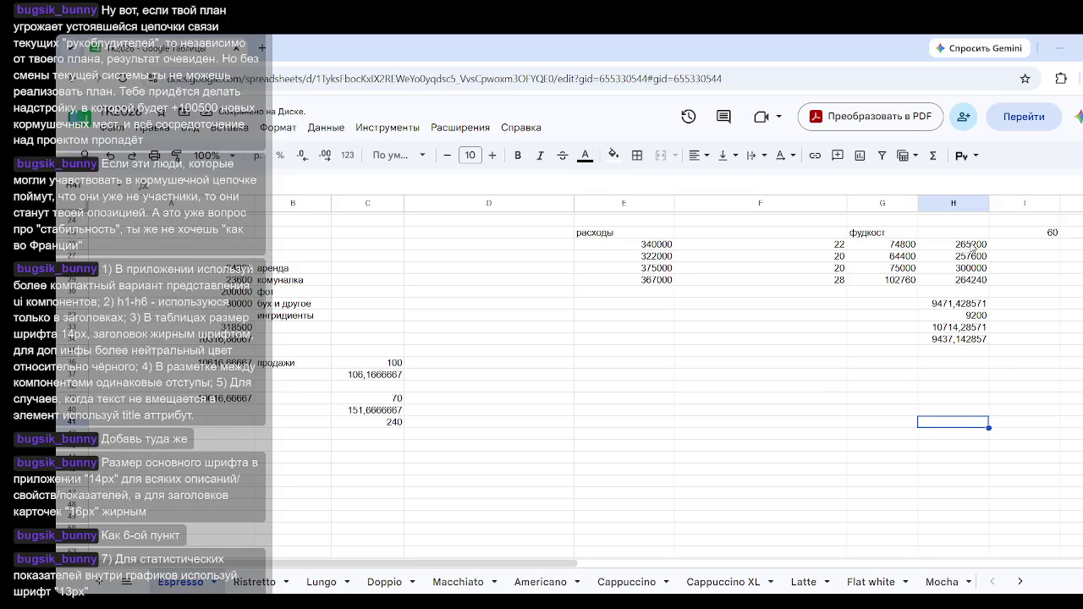
{"action": "left_click_drag", "start_coordinate": [964, 303], "coordinate": [964, 345]}
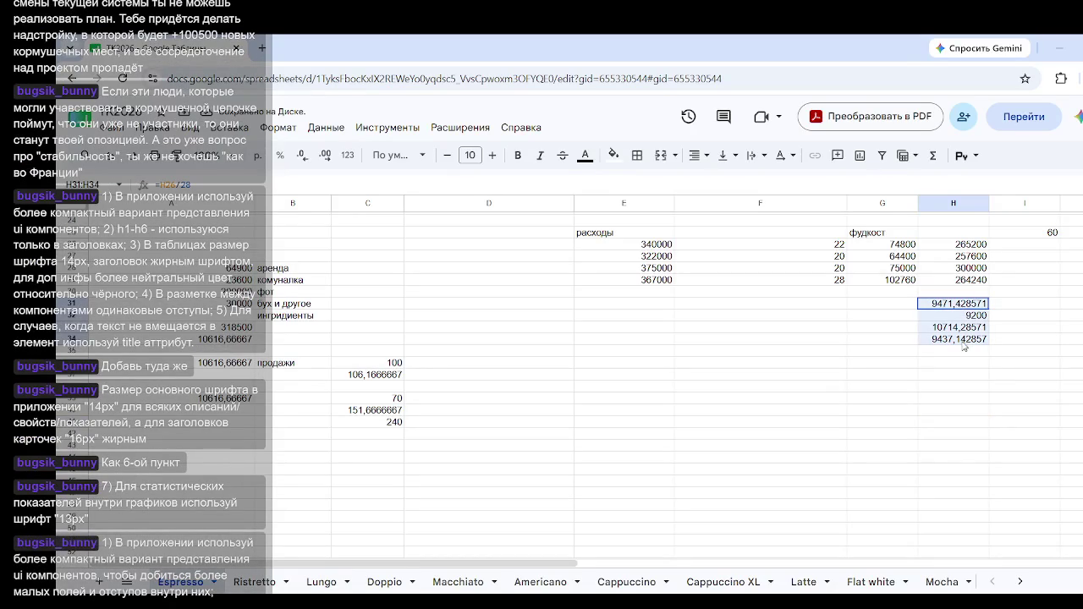
{"action": "left_click", "coordinate": [985, 422]}
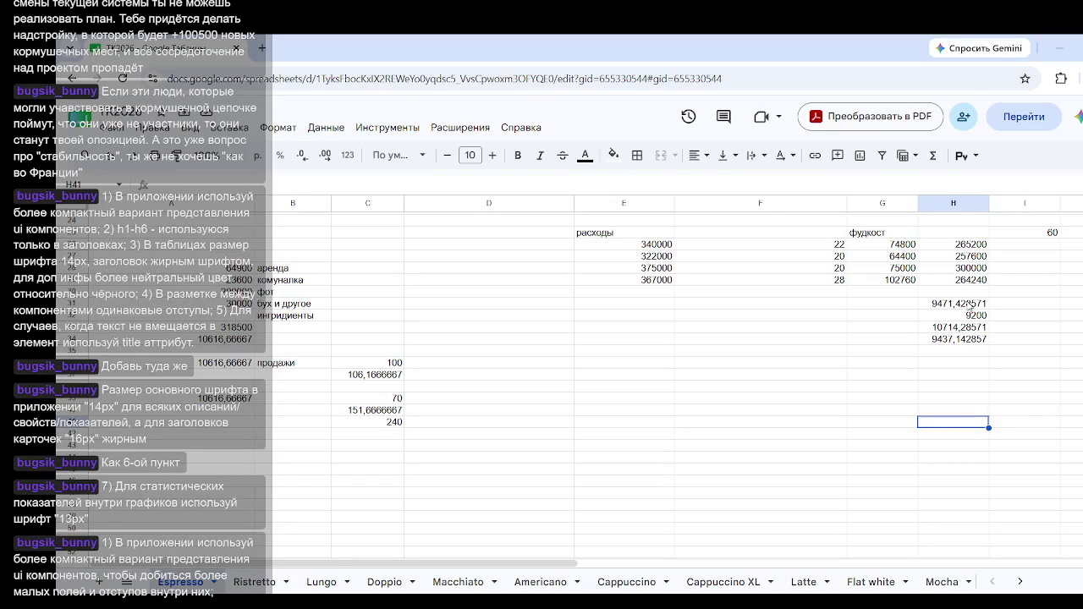
{"action": "left_click", "coordinate": [970, 305]}
{"action": "left_click", "coordinate": [965, 340]}
{"action": "left_click", "coordinate": [964, 374]}
{"action": "left_click", "coordinate": [956, 304]}
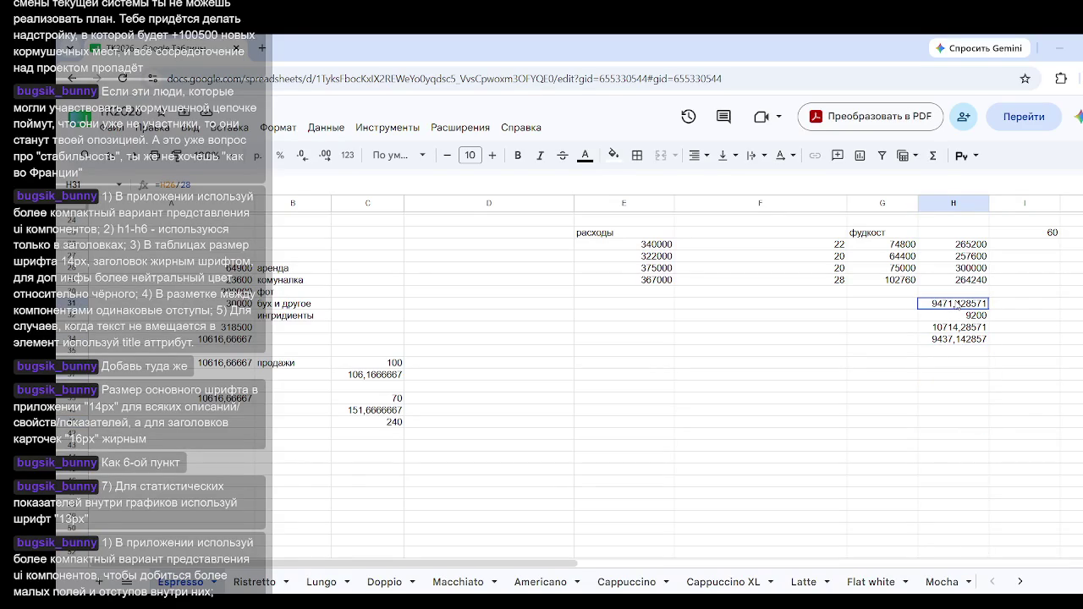
{"action": "left_click", "coordinate": [968, 292]}
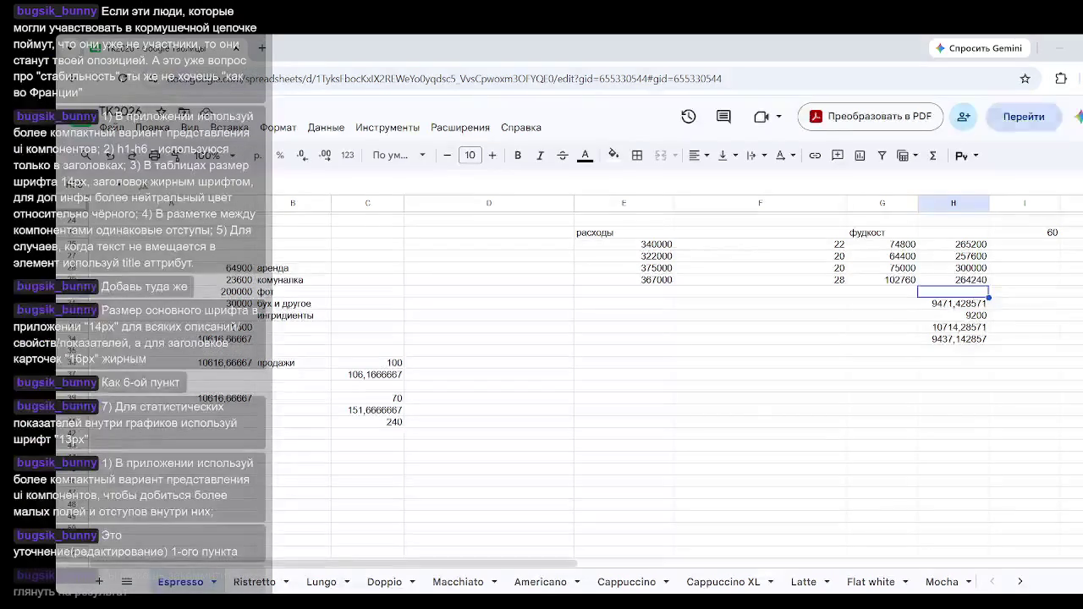
{"action": "left_click", "coordinate": [1015, 351]}
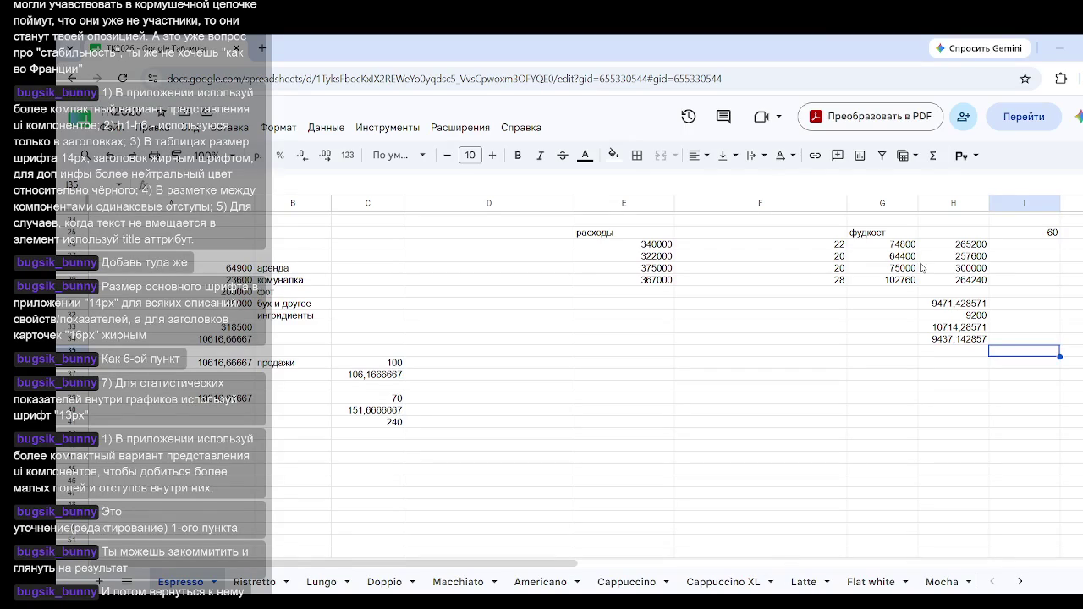
{"action": "left_click", "coordinate": [1044, 238]}
{"action": "left_click", "coordinate": [1031, 341]}
{"action": "left_click", "coordinate": [949, 304]}
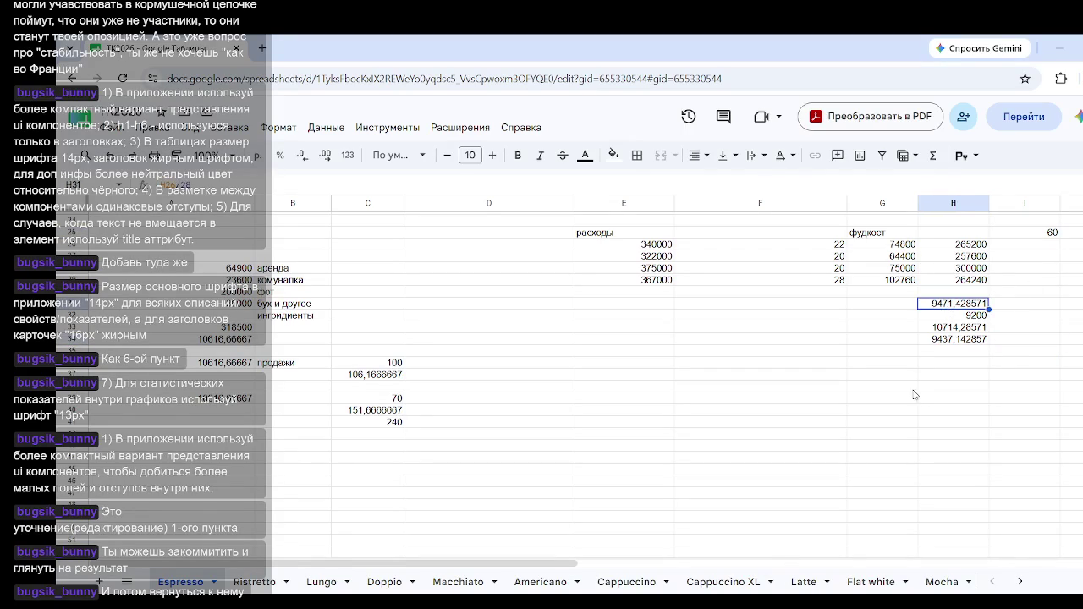
{"action": "left_click", "coordinate": [909, 385]}
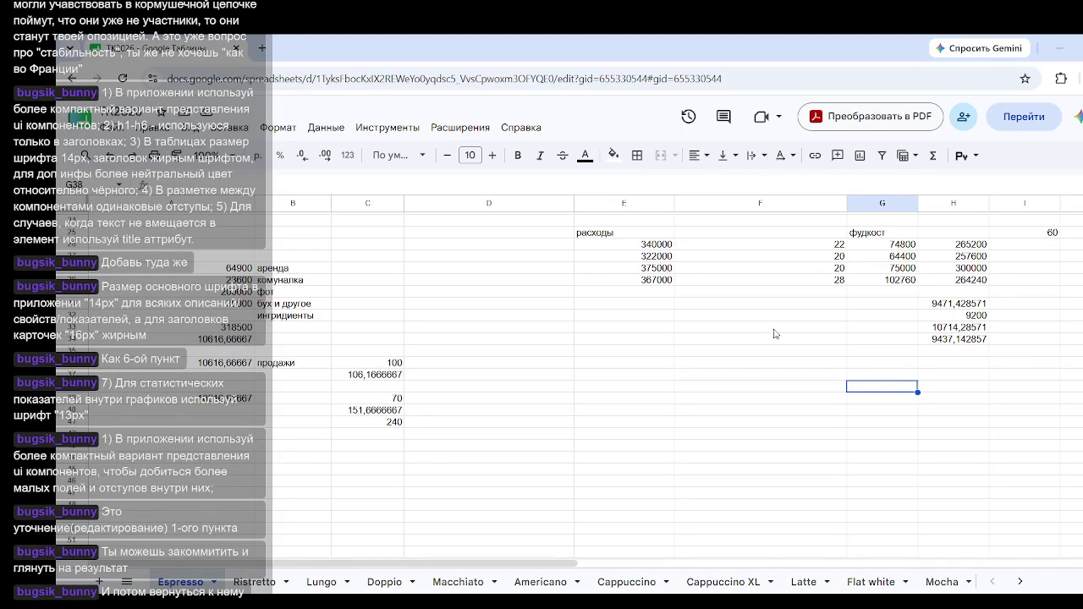
{"action": "left_click", "coordinate": [788, 306]}
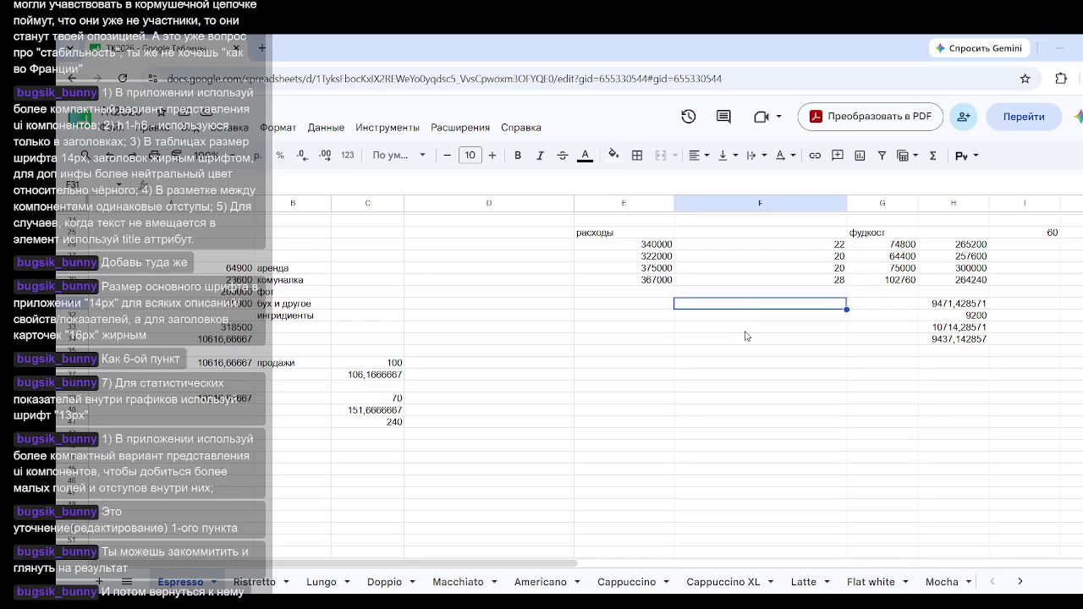
{"action": "left_click", "coordinate": [642, 308]}
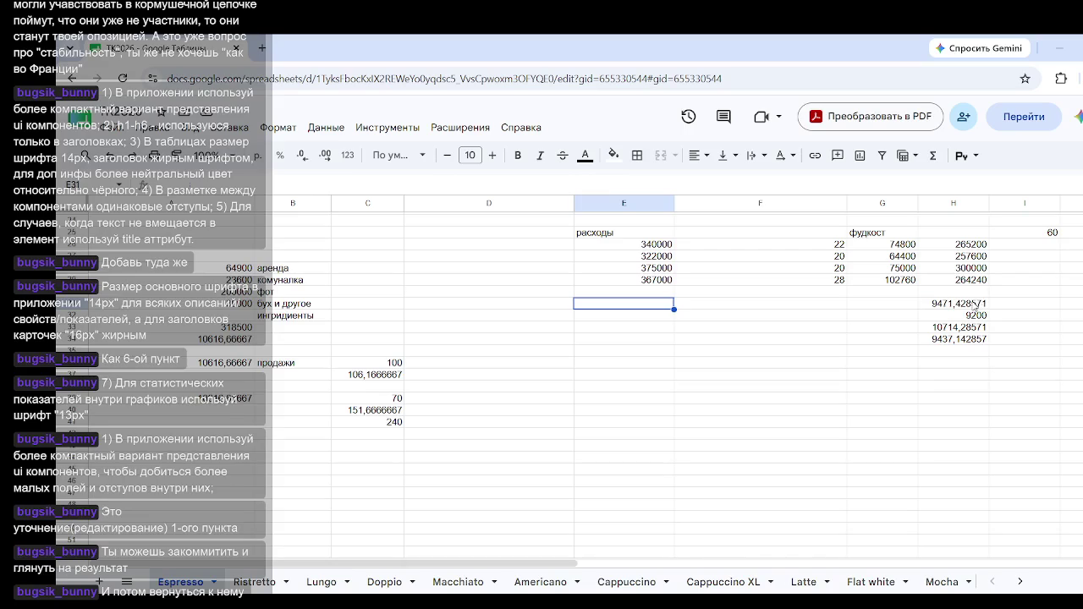
{"action": "left_click_drag", "start_coordinate": [977, 303], "coordinate": [973, 338]}
{"action": "left_click", "coordinate": [979, 412]}
{"action": "left_click", "coordinate": [981, 309]}
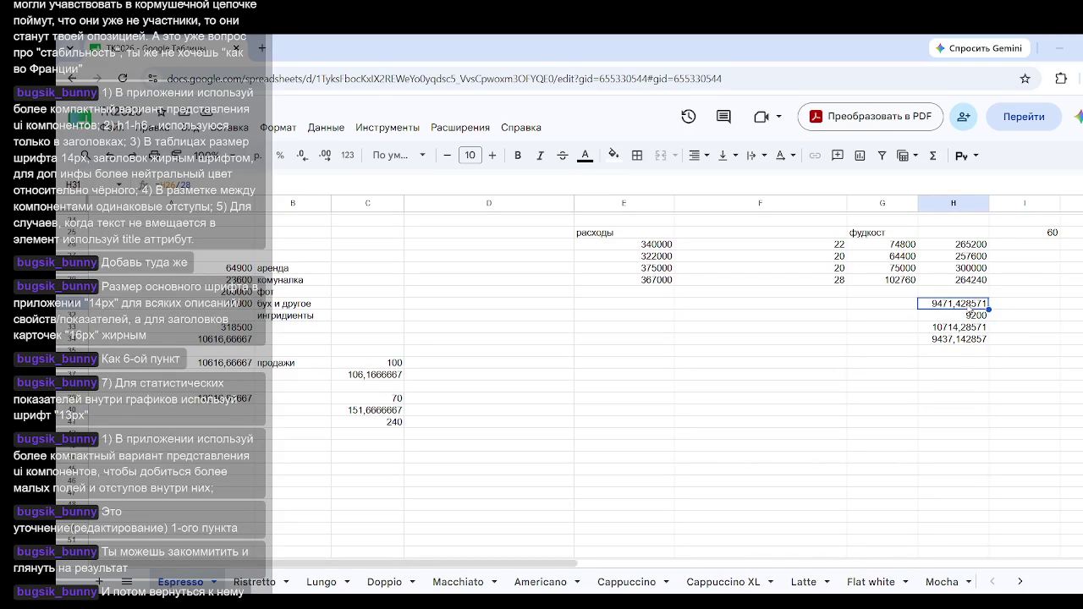
{"action": "left_click", "coordinate": [531, 307]}
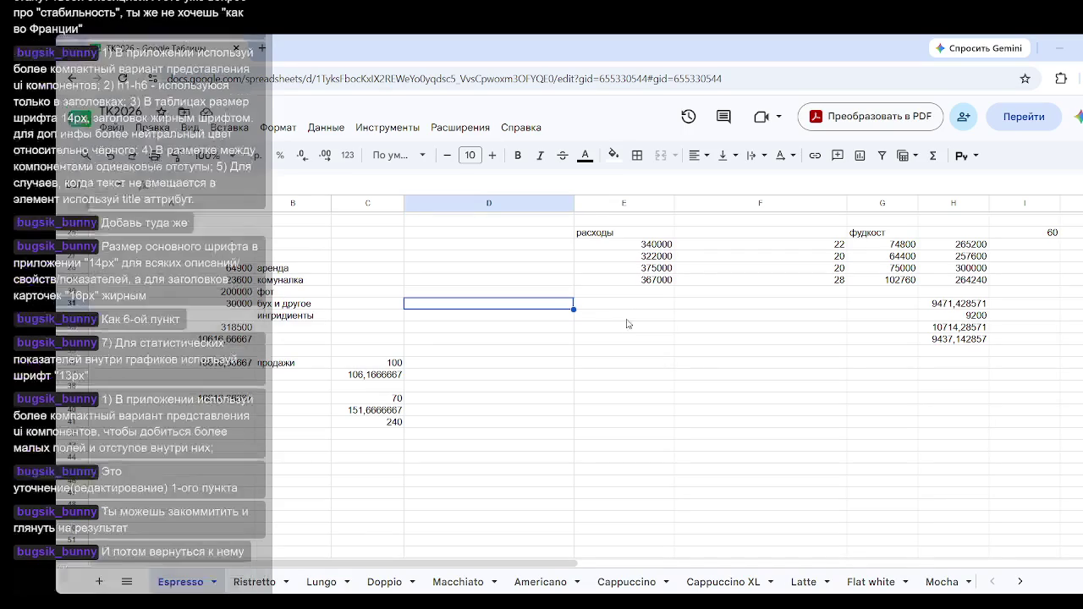
{"action": "left_click", "coordinate": [629, 302]}
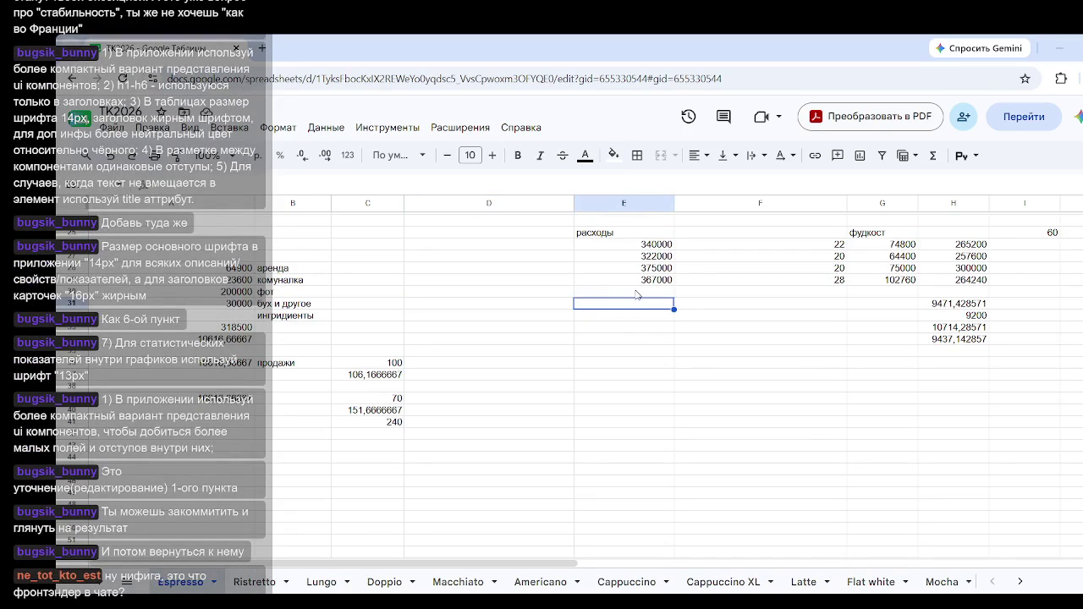
{"action": "left_click", "coordinate": [796, 305]}
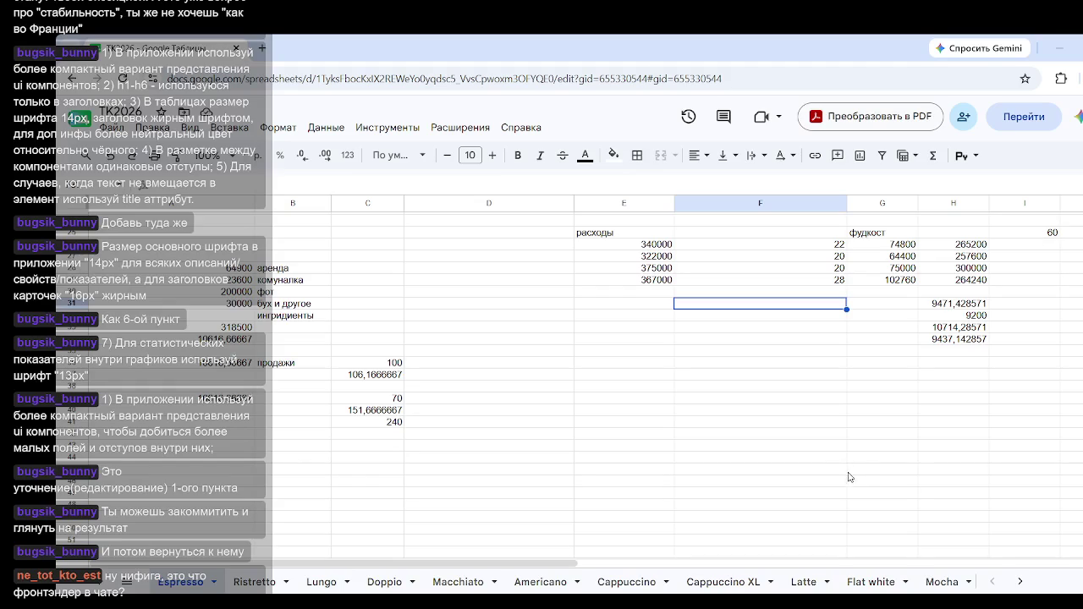
{"action": "type", "text": "="}
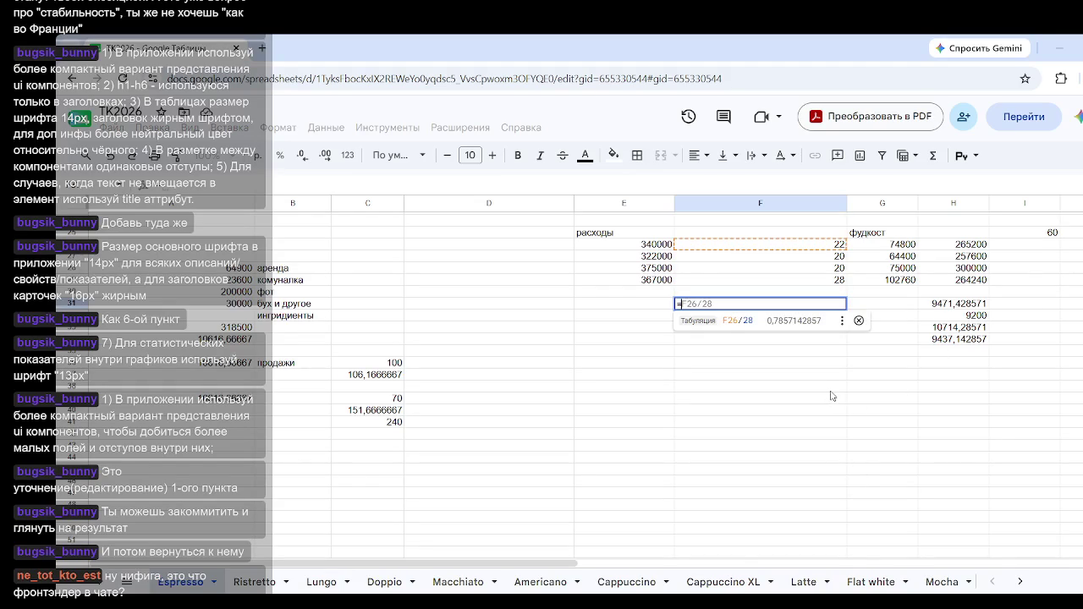
{"action": "type", "text": "60"}
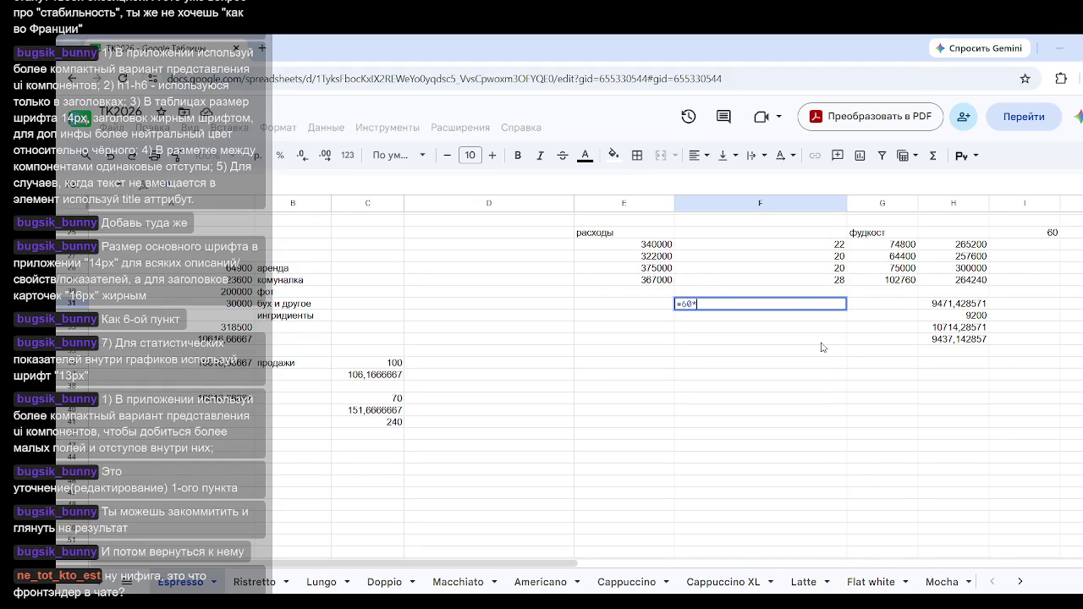
{"action": "type", "text": "*220"}
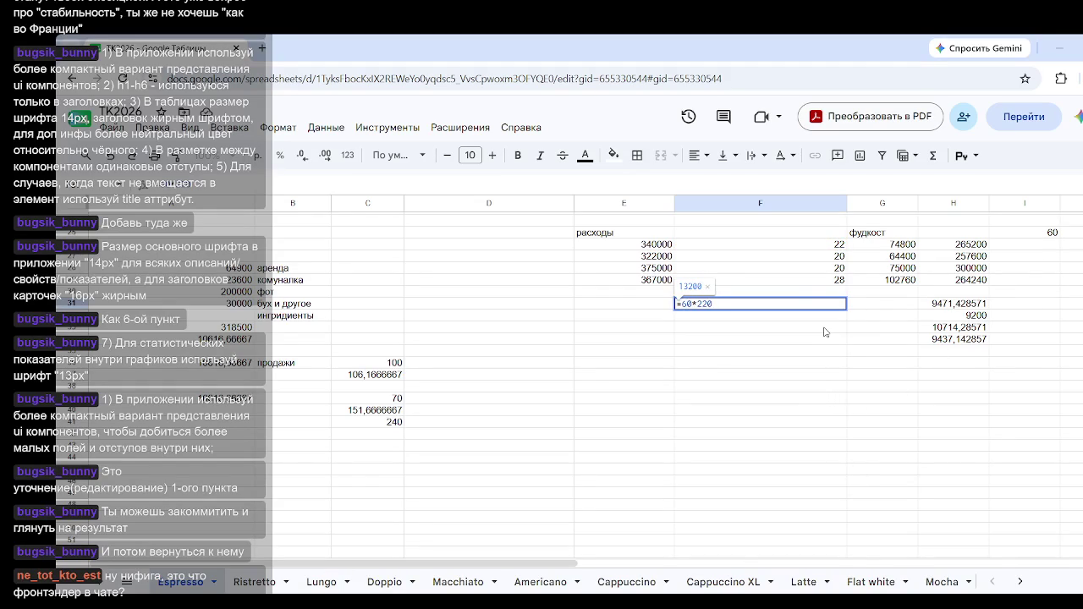
{"action": "key", "text": "Return"}
{"action": "left_click", "coordinate": [843, 387]}
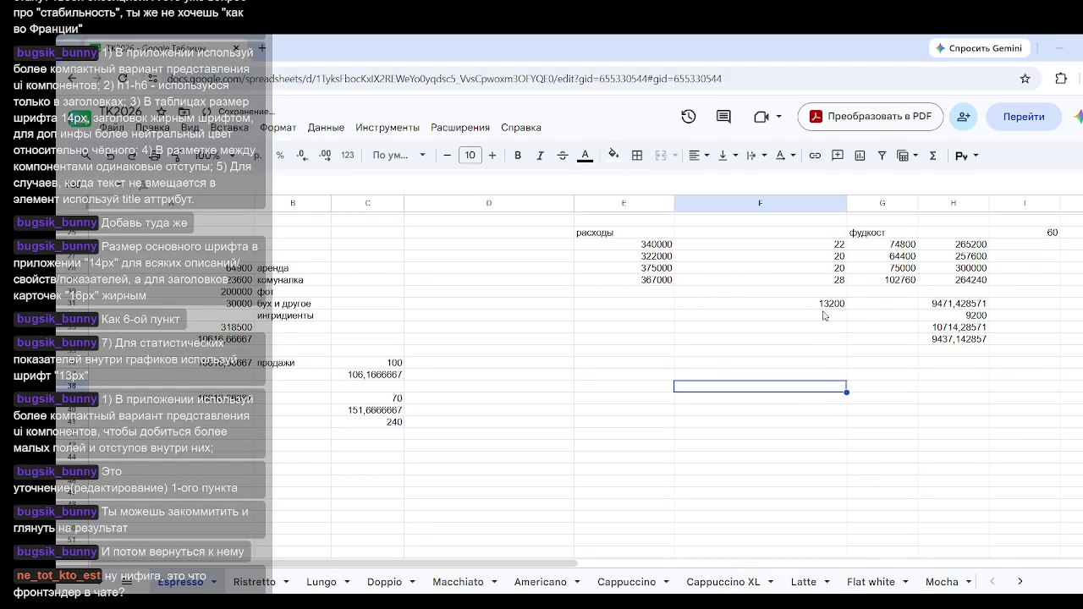
{"action": "left_click", "coordinate": [826, 304]}
{"action": "left_click", "coordinate": [1019, 235]}
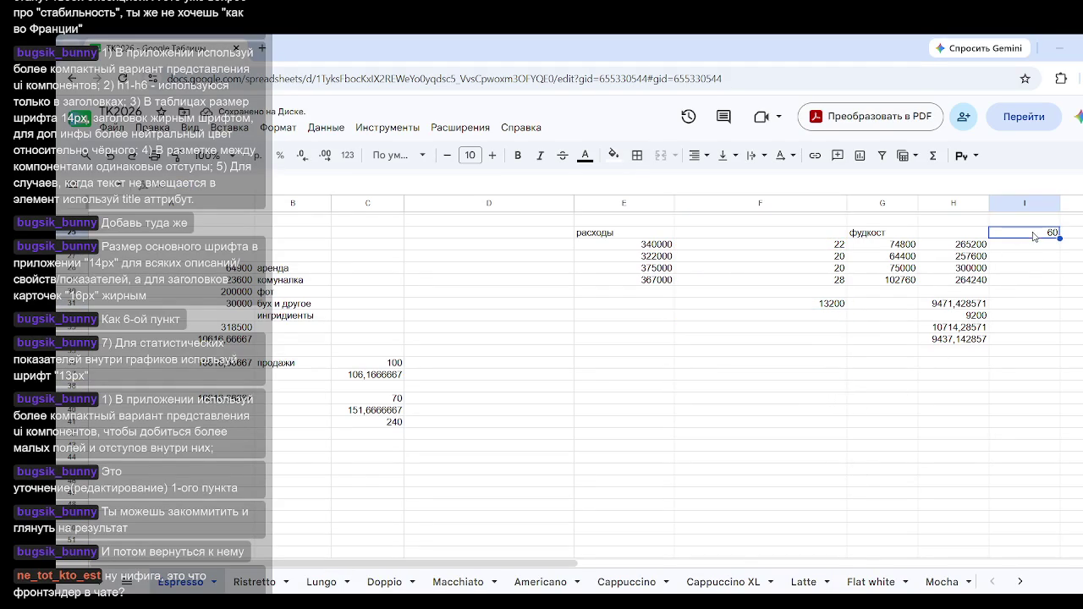
{"action": "left_click", "coordinate": [845, 304]}
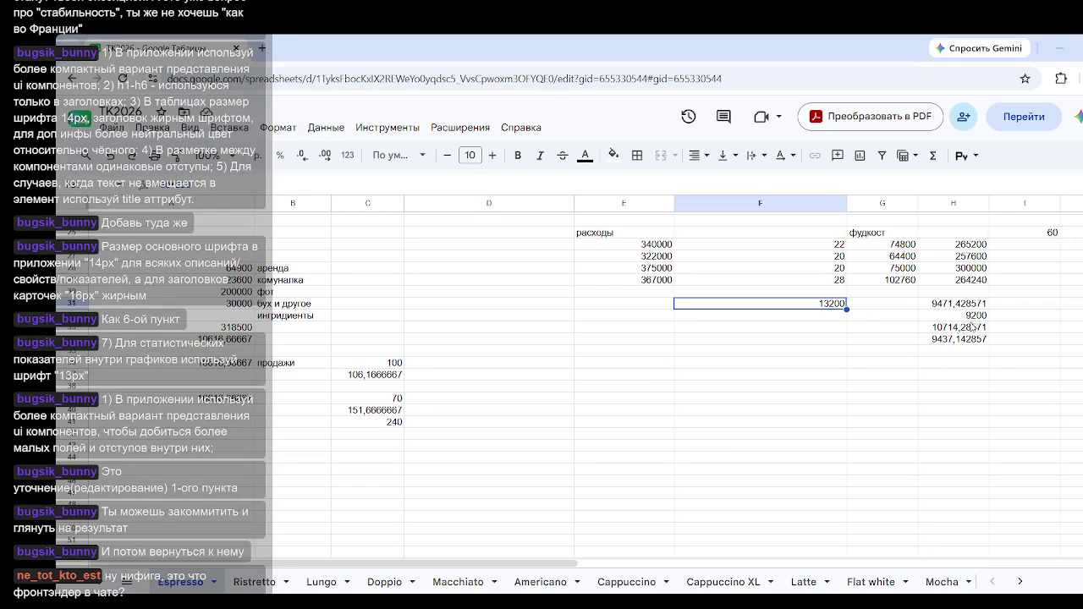
{"action": "left_click", "coordinate": [816, 348]}
{"action": "left_click", "coordinate": [822, 310]}
{"action": "key", "text": "Delete"}
{"action": "left_click", "coordinate": [679, 421]}
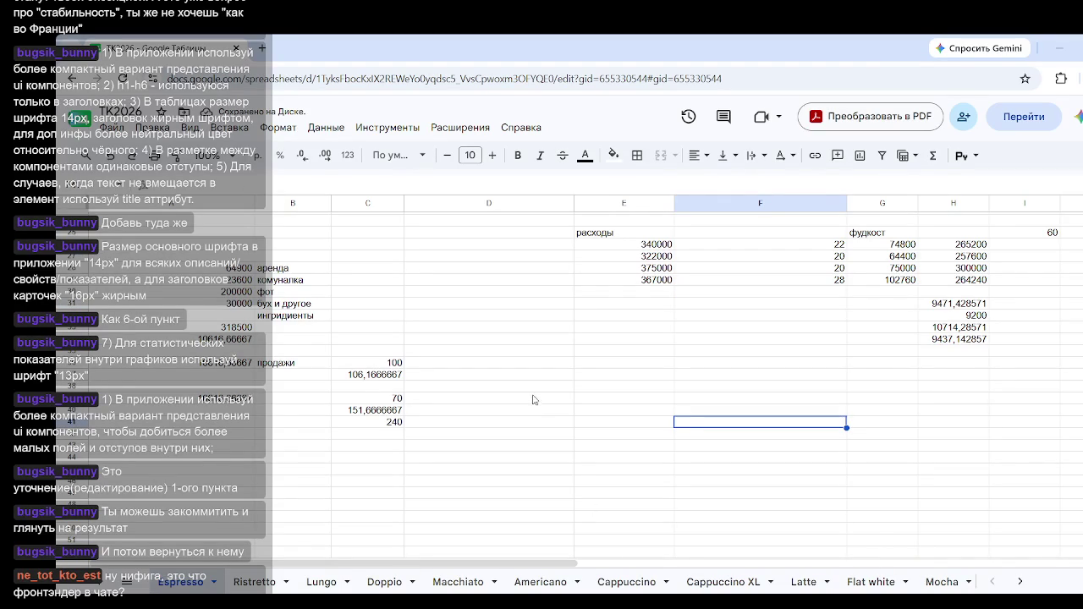
{"action": "scroll", "coordinate": [608, 420], "scroll_direction": "up", "scroll_amount": 8}
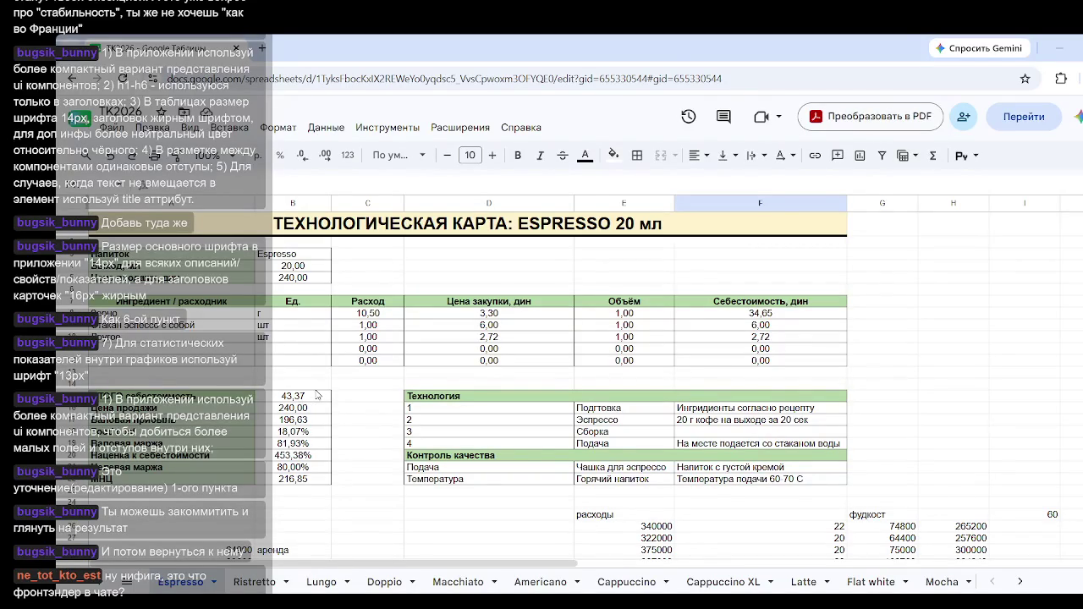
{"action": "scroll", "coordinate": [317, 395], "scroll_direction": "down", "scroll_amount": 3}
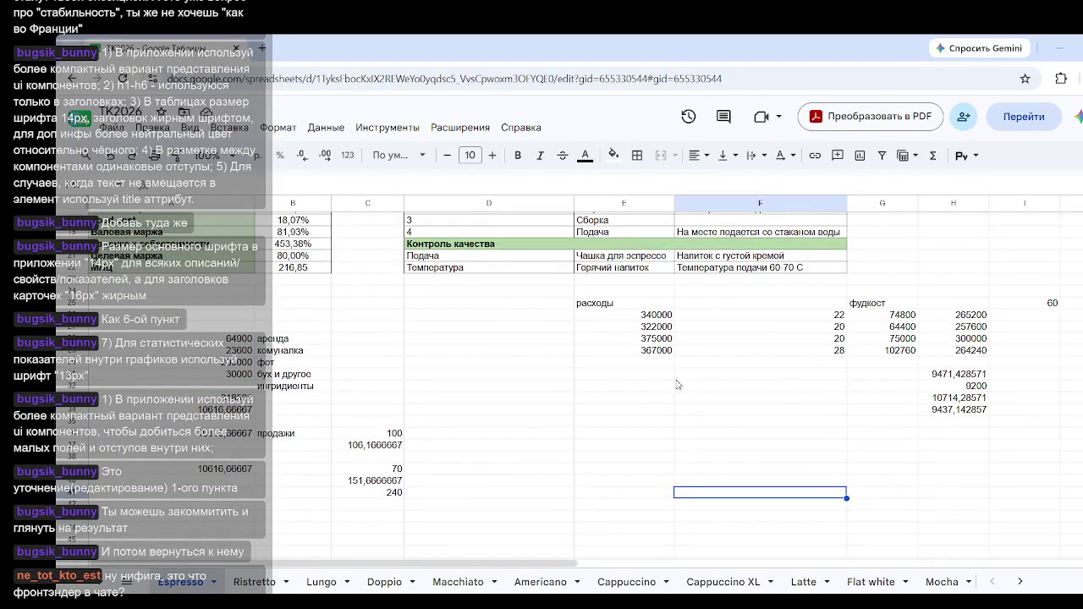
Step: Enter =(220-43)*60 in F31 on the бух и другое row, showing 10620
{"action": "left_click", "coordinate": [735, 378]}
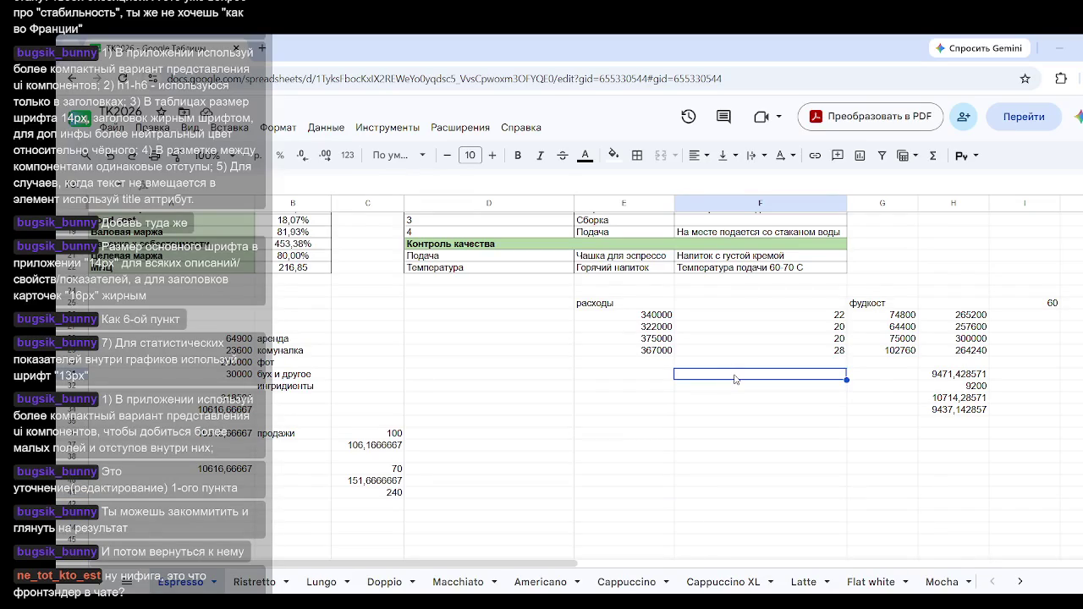
{"action": "type", "text": "="}
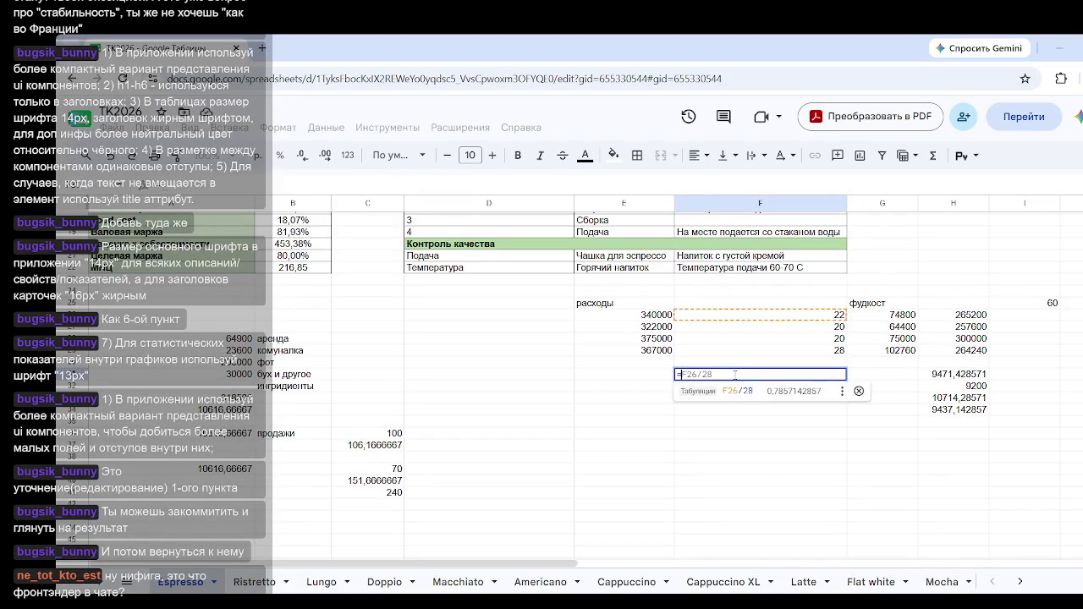
{"action": "type", "text": "220-43"}
{"action": "key", "text": "Return"}
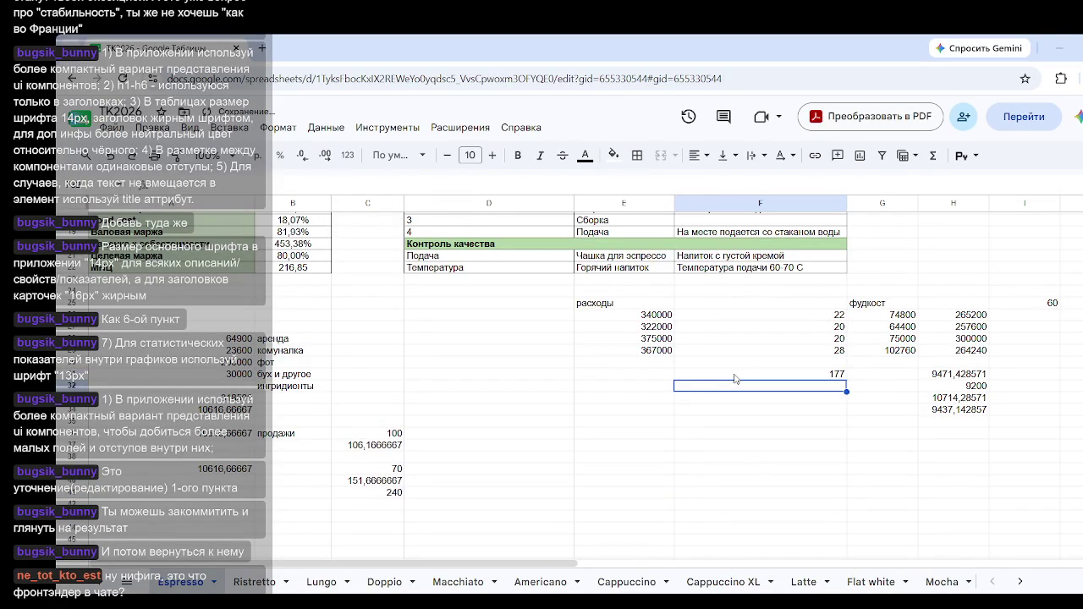
{"action": "left_click", "coordinate": [810, 378]}
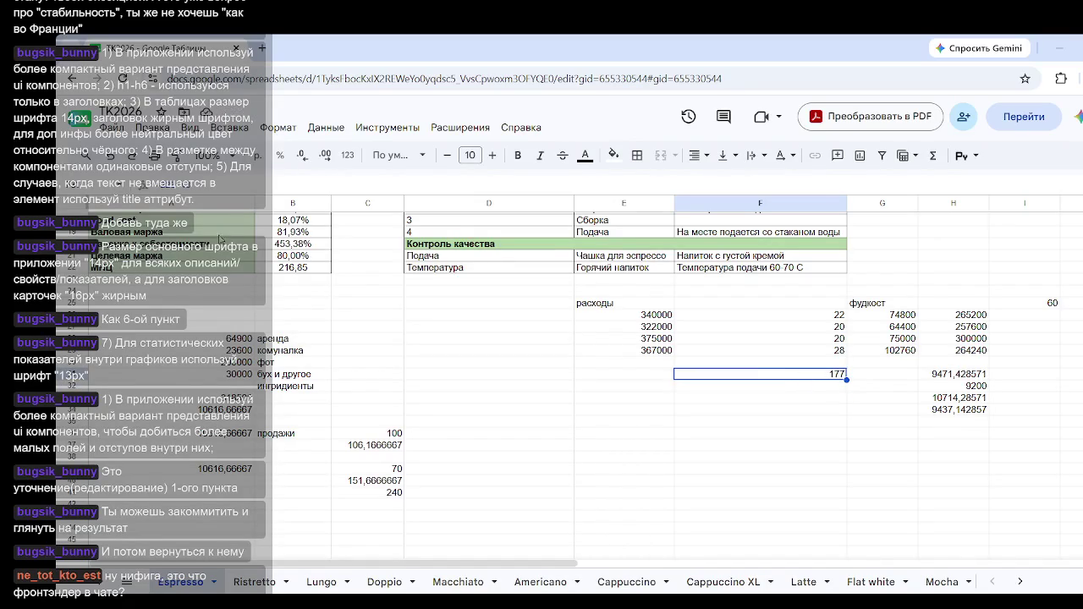
{"action": "key", "text": "F2"}
{"action": "type", "text": "=220-43*60"}
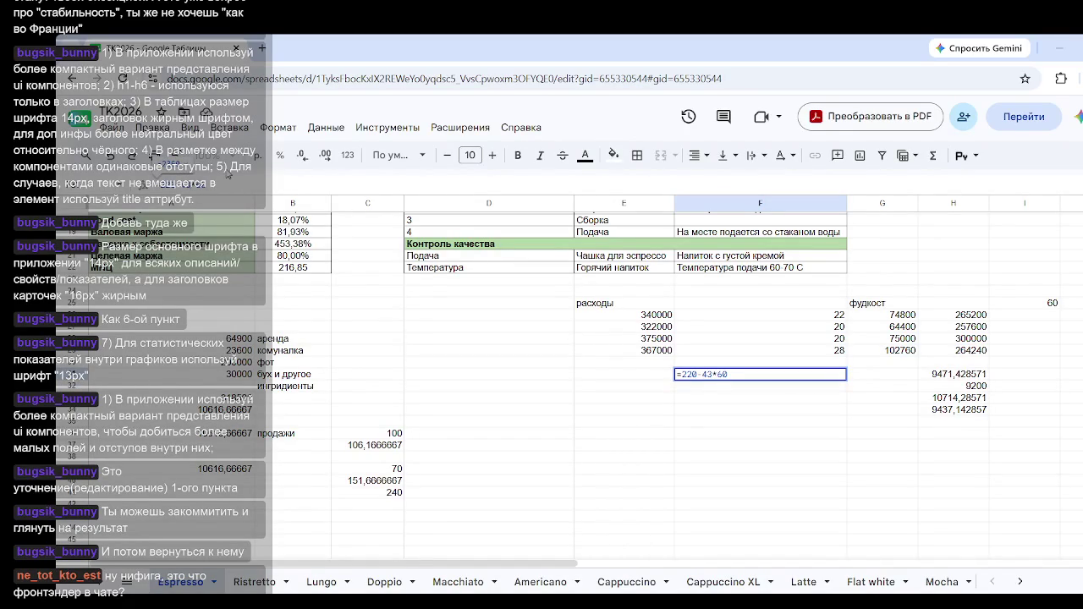
{"action": "type", "text": ")"}
{"action": "type", "text": "("}
{"action": "key", "text": "Return"}
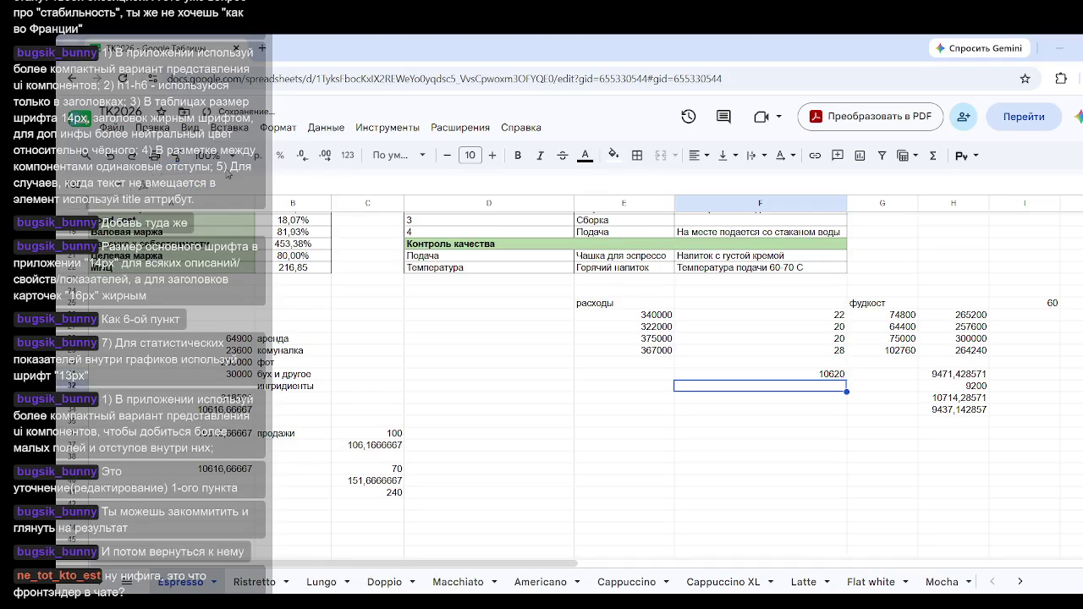
{"action": "left_click", "coordinate": [838, 378]}
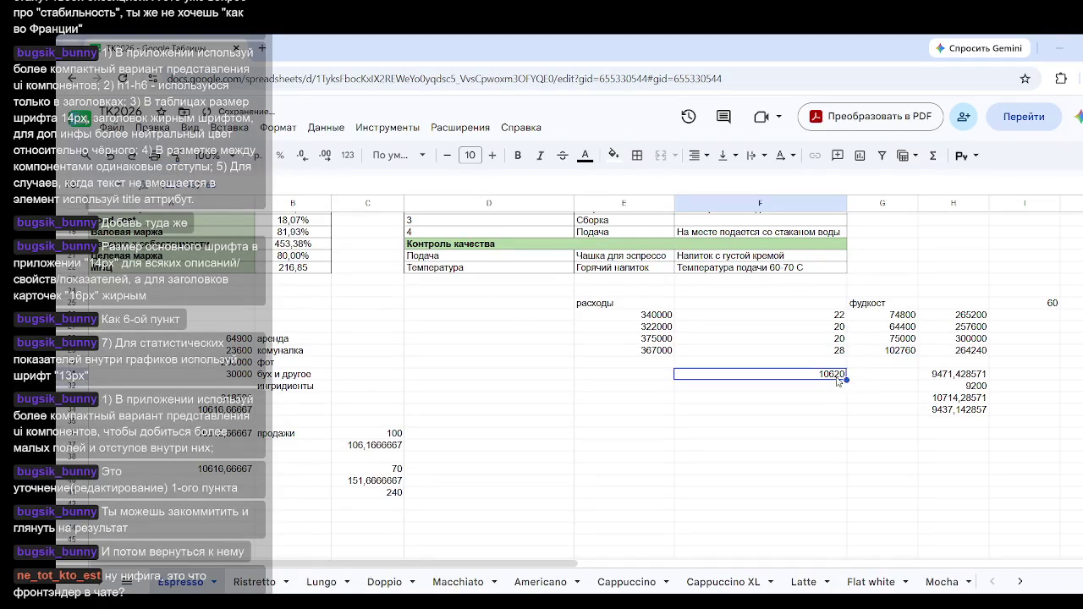
{"action": "left_click_drag", "start_coordinate": [846, 379], "coordinate": [846, 411]}
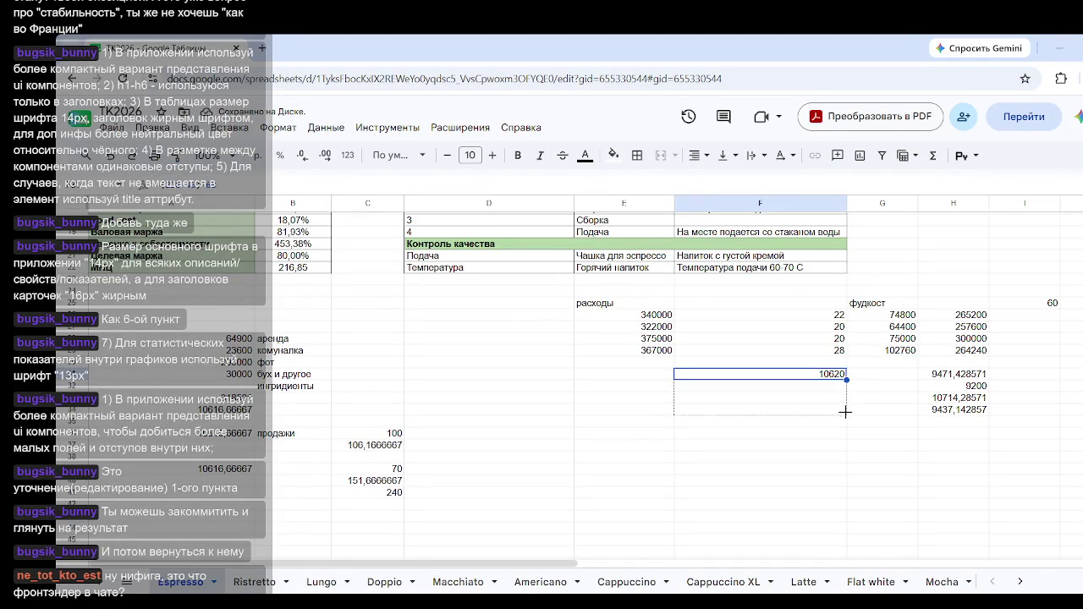
{"action": "left_click", "coordinate": [891, 476]}
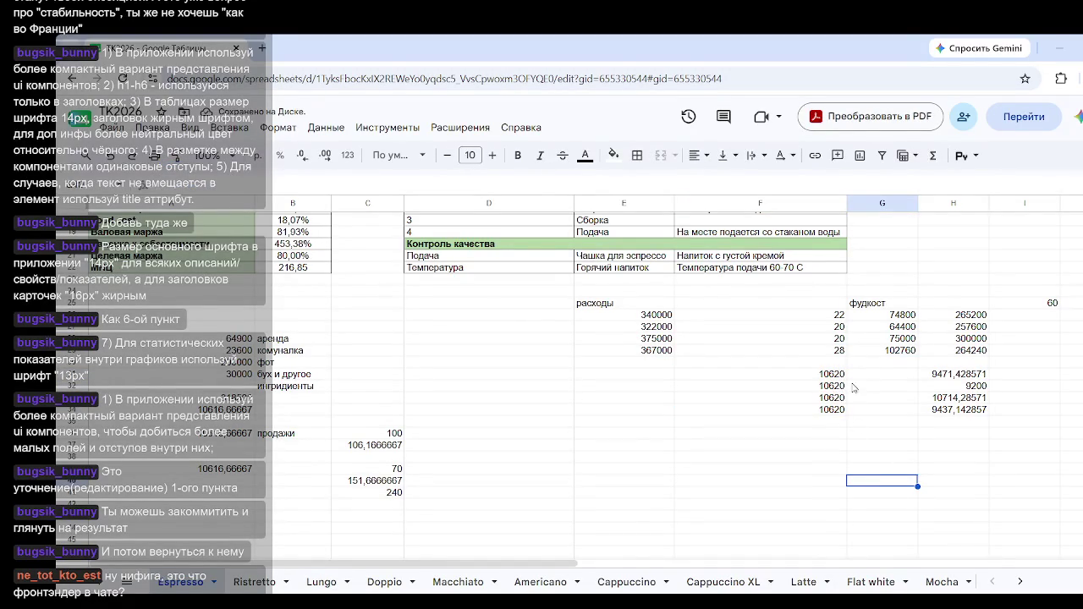
{"action": "scroll", "coordinate": [659, 404], "scroll_direction": "up", "scroll_amount": 5}
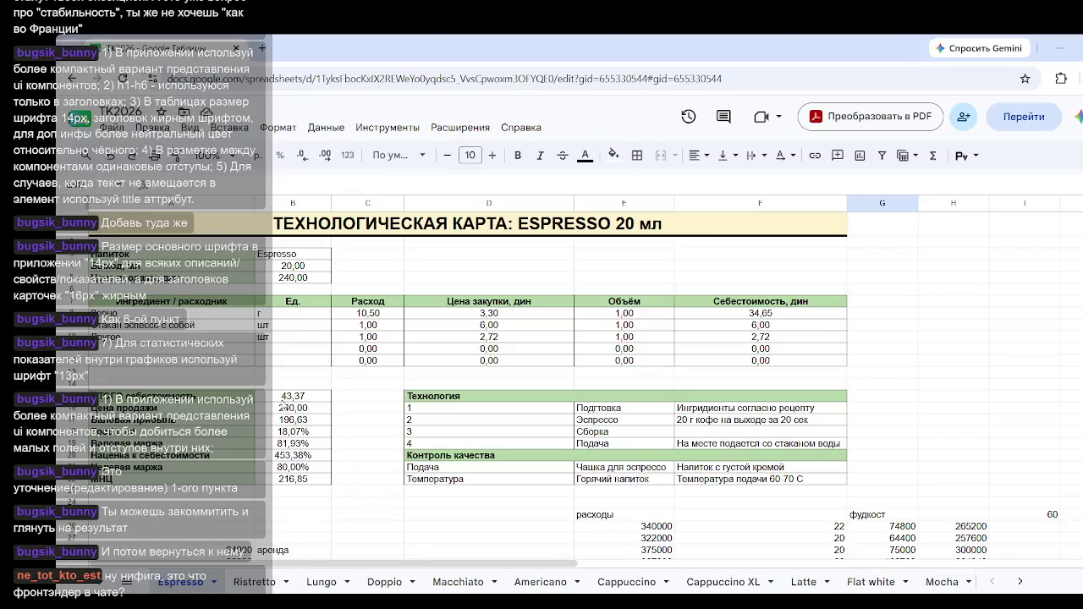
{"action": "scroll", "coordinate": [283, 405], "scroll_direction": "down", "scroll_amount": 8}
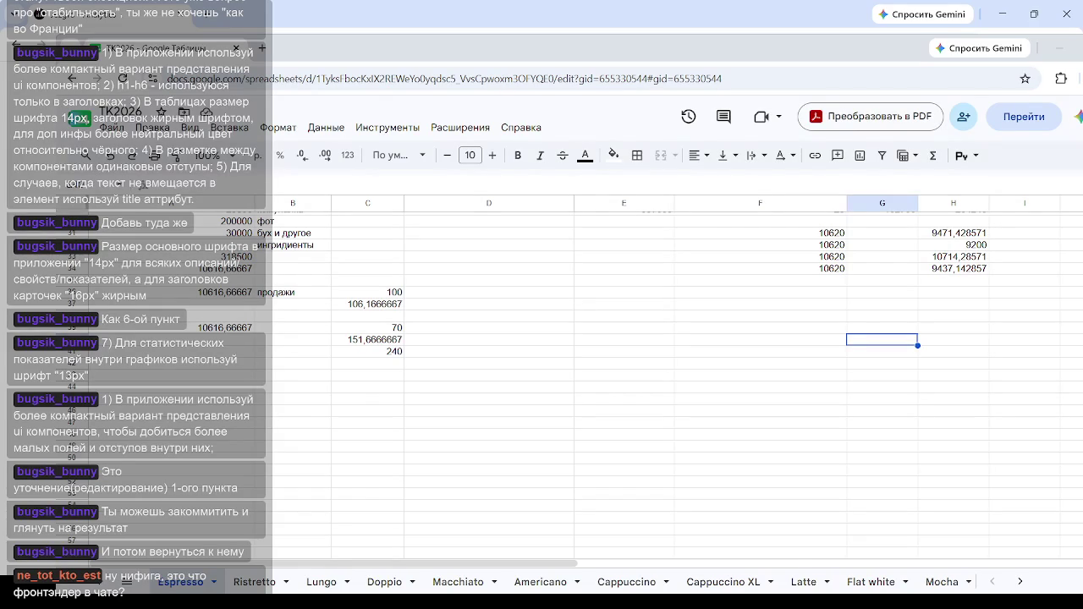
{"action": "scroll", "coordinate": [888, 313], "scroll_direction": "up", "scroll_amount": 5}
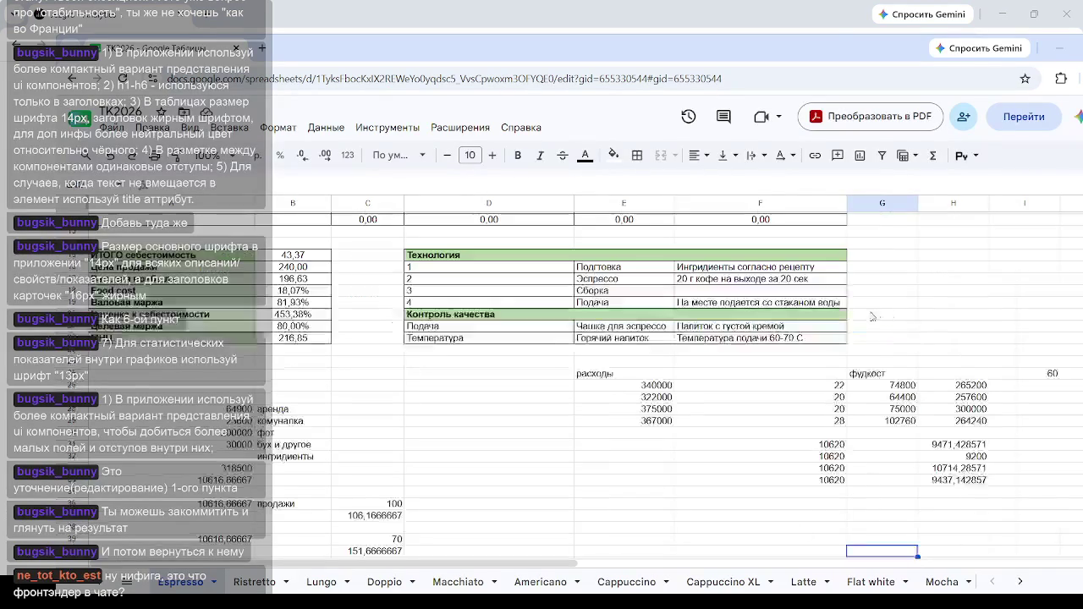
Step: Change F31's formula to =(220-35)*60
{"action": "left_click", "coordinate": [814, 448]}
{"action": "key", "text": "Return"}
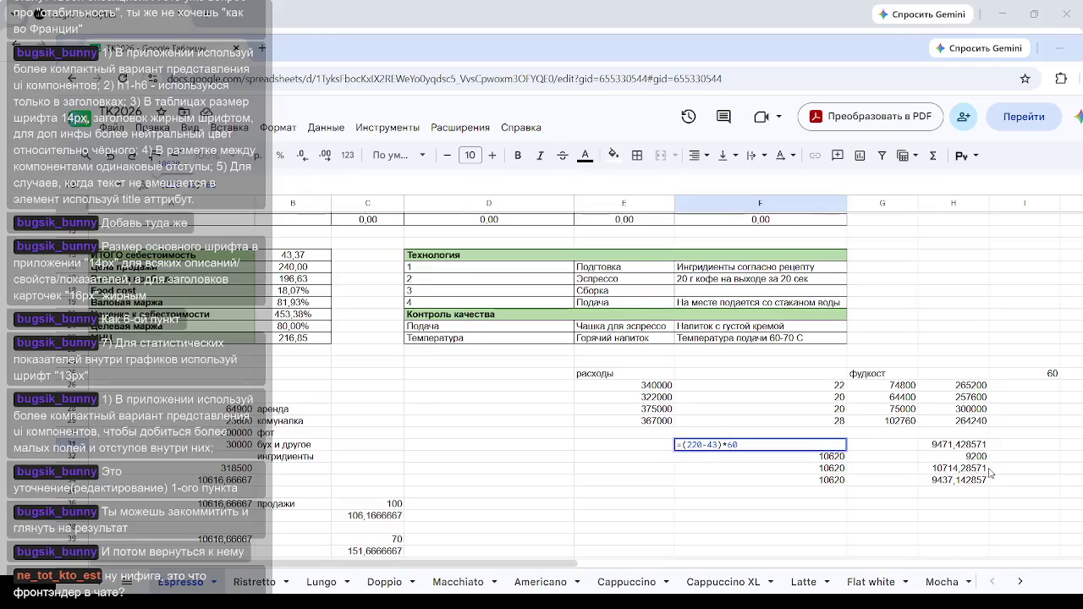
{"action": "key", "text": "BackSpace"}
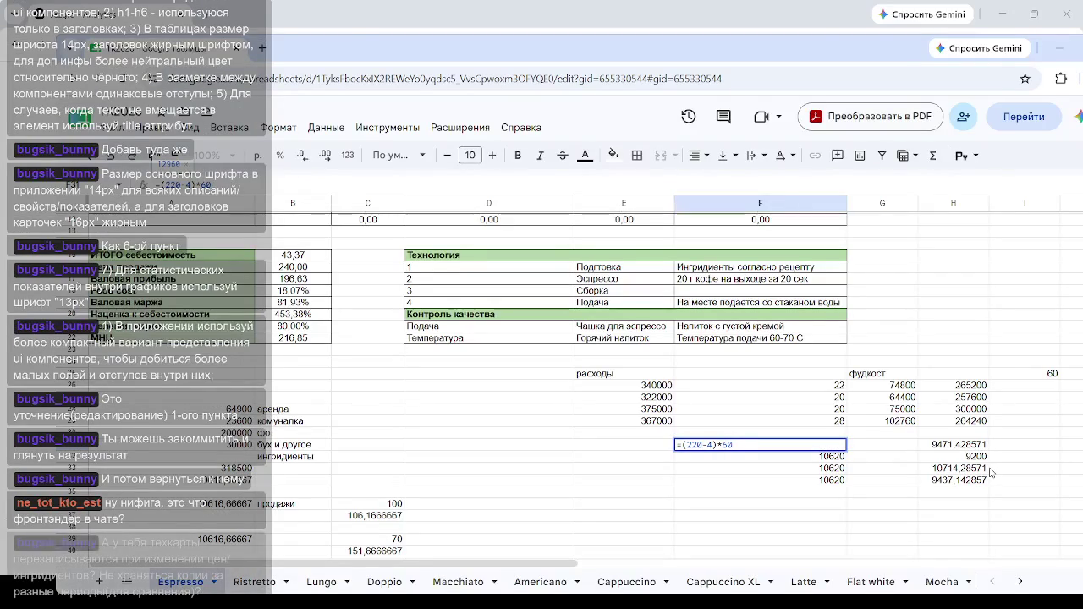
{"action": "key", "text": "BackSpace"}
{"action": "type", "text": "35"}
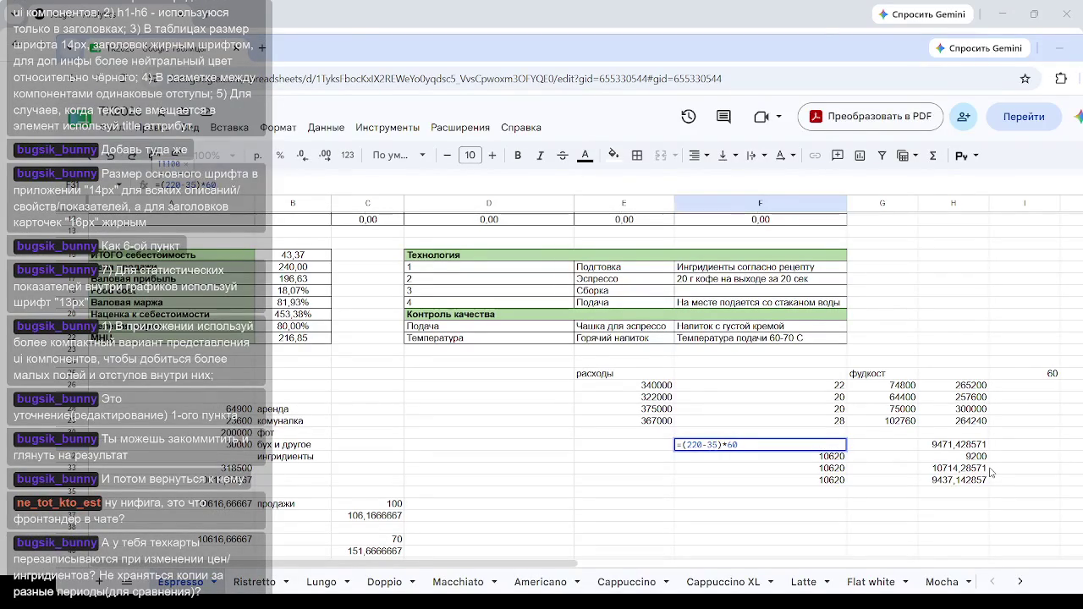
{"action": "key", "text": "Return"}
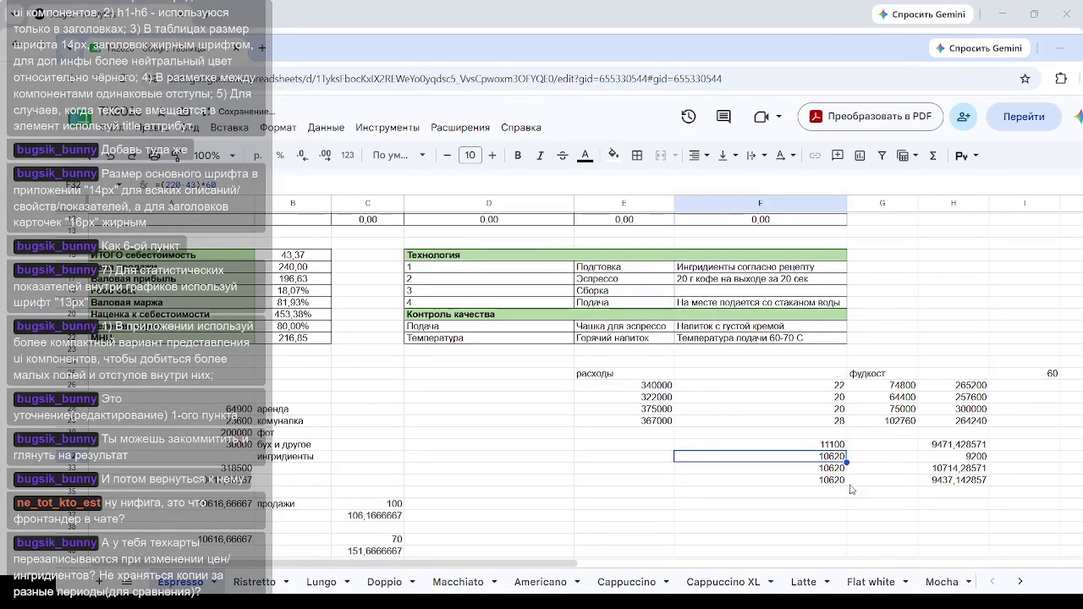
Step: Fill F31's formula down to F34 so each cell shows 11100
{"action": "left_click", "coordinate": [833, 446]}
{"action": "left_click_drag", "start_coordinate": [846, 450], "coordinate": [846, 481]}
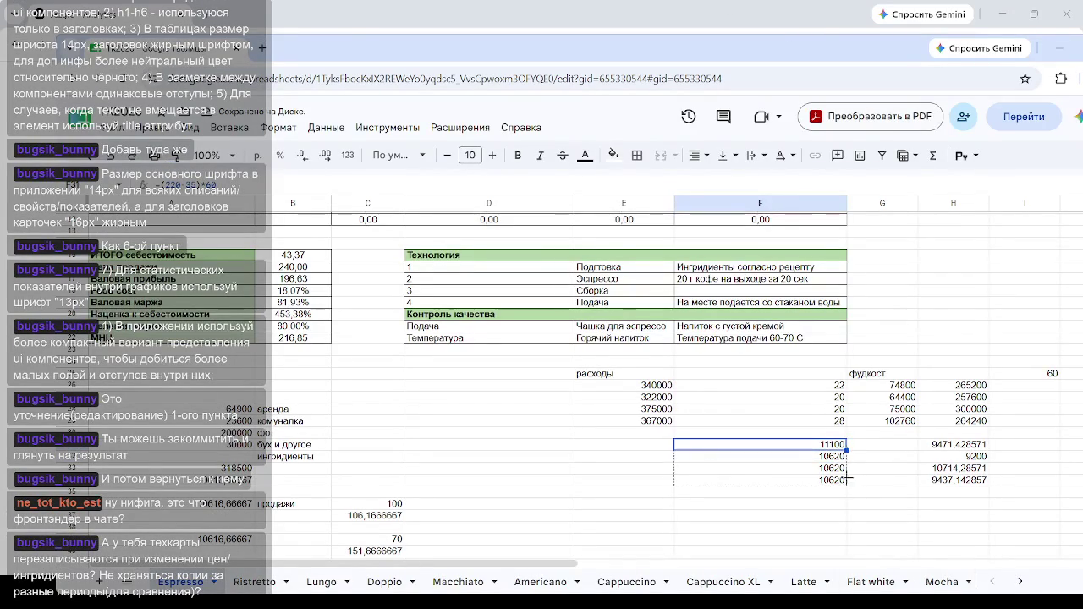
{"action": "left_click", "coordinate": [863, 538]}
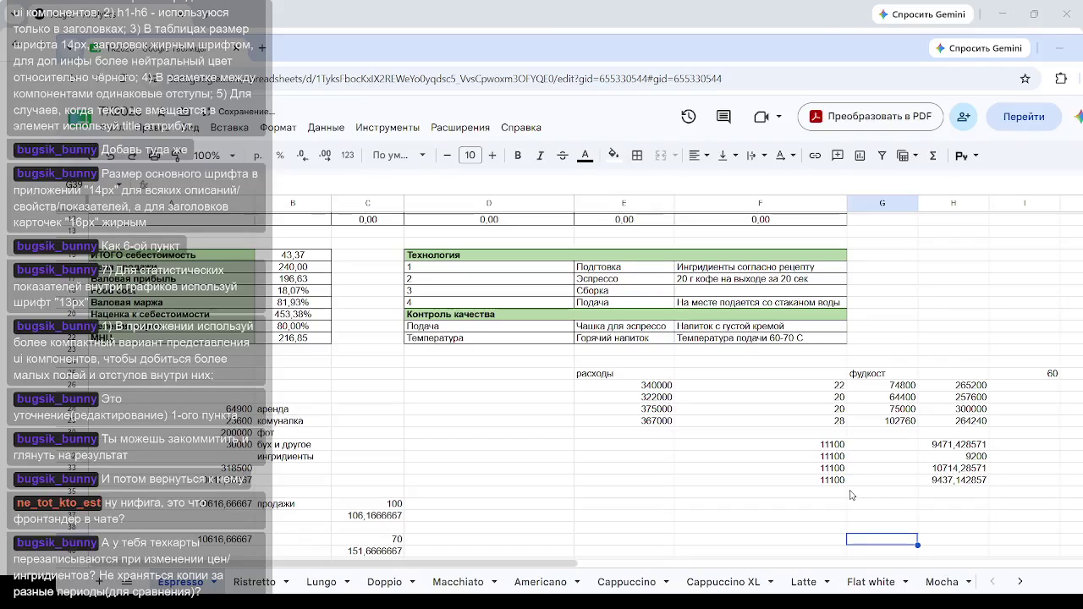
{"action": "left_click", "coordinate": [833, 446]}
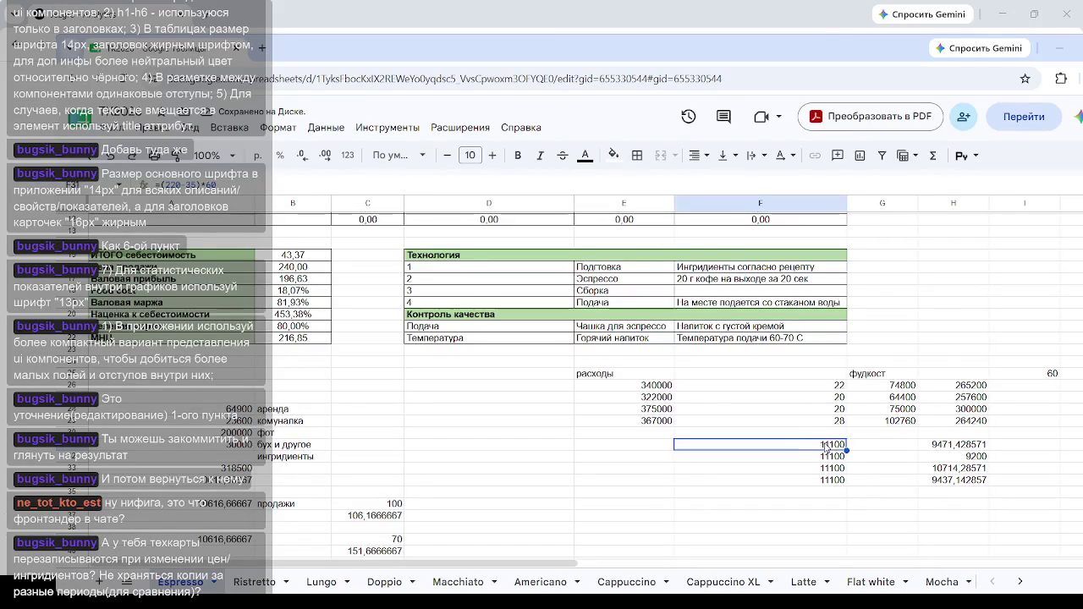
{"action": "left_click", "coordinate": [619, 451]}
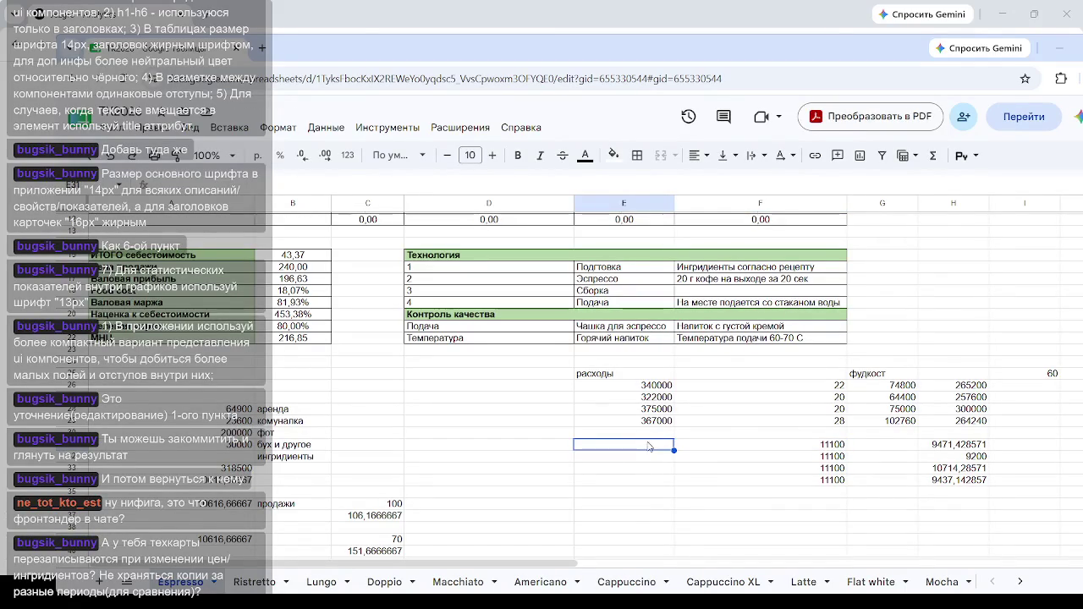
{"action": "left_click", "coordinate": [825, 446]}
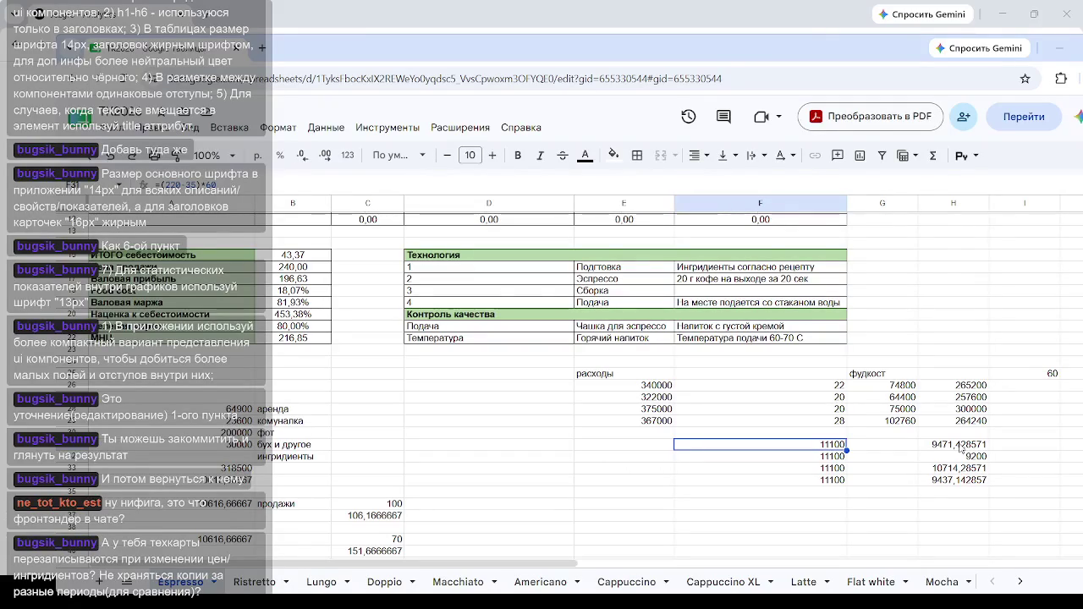
{"action": "left_click", "coordinate": [961, 449]}
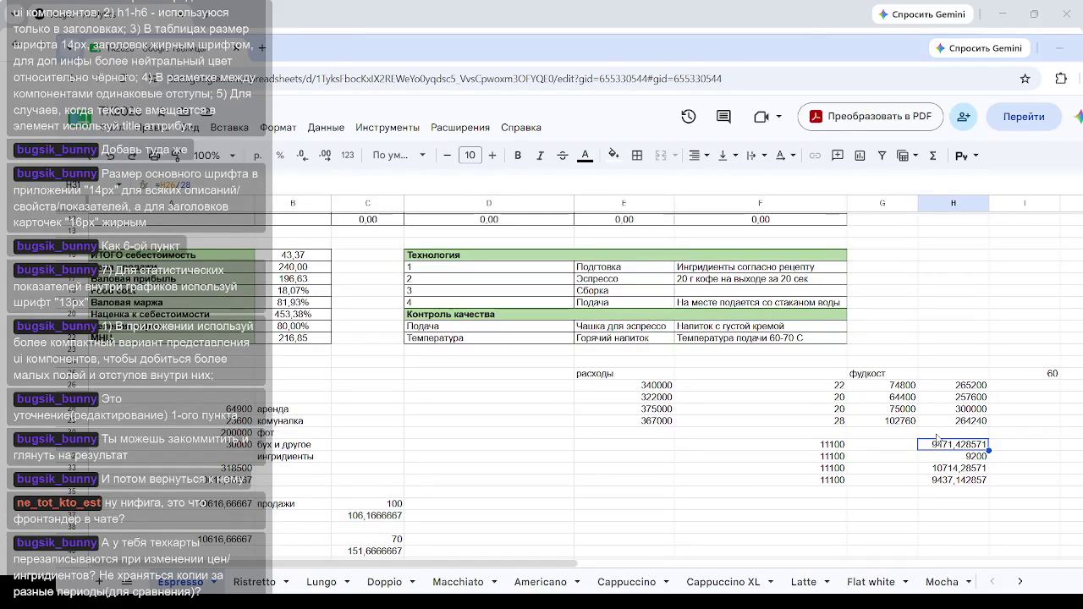
Step: Enter 220 in D31 and =D31-35 in E31, giving 185
{"action": "left_click", "coordinate": [529, 445]}
{"action": "type", "text": "220"}
{"action": "left_click", "coordinate": [622, 452]}
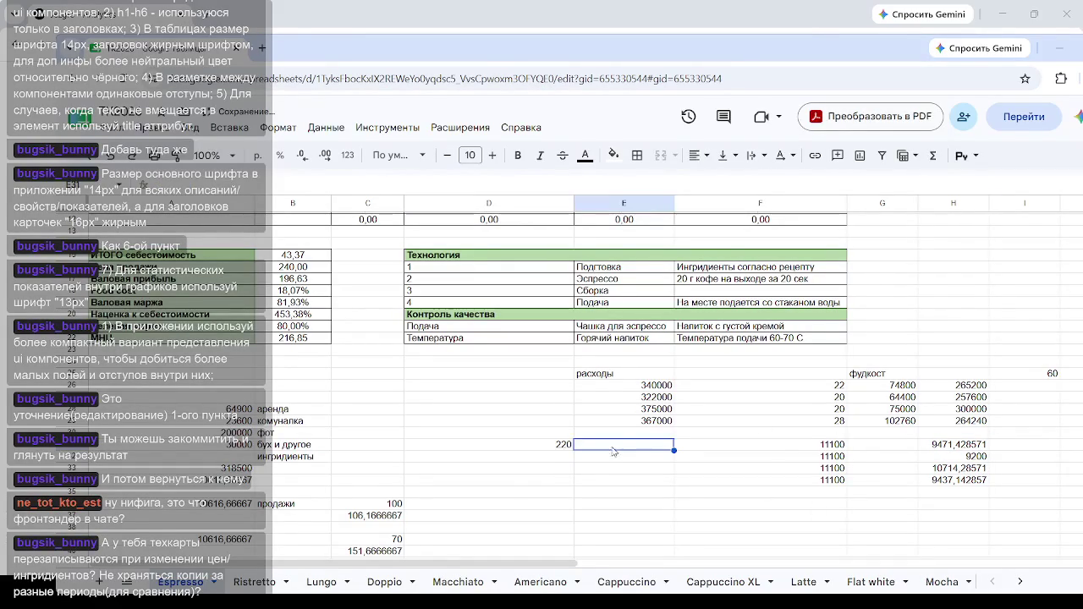
{"action": "type", "text": "="}
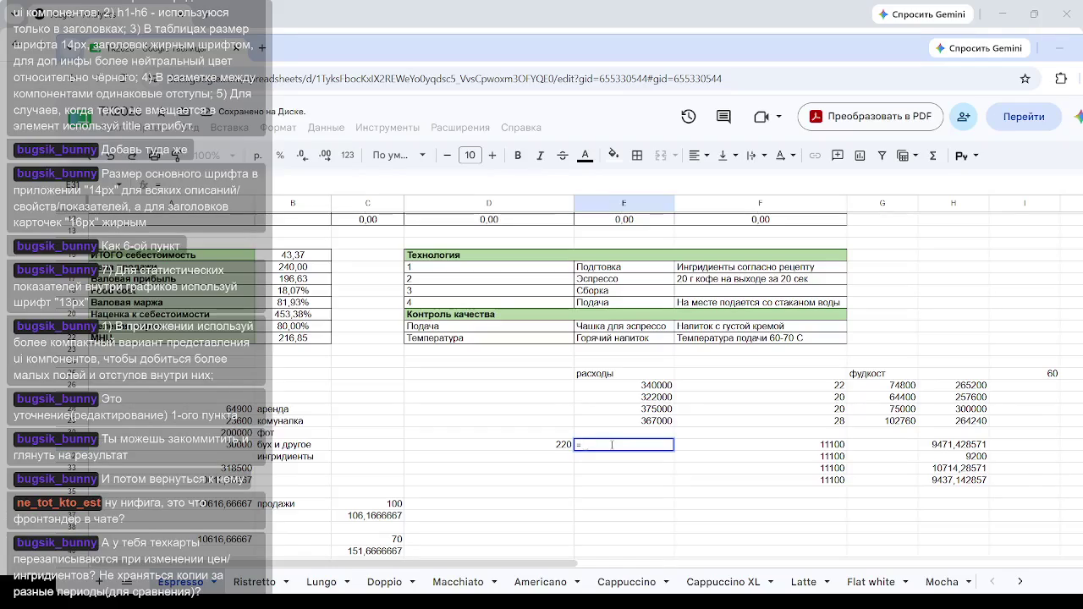
{"action": "left_click", "coordinate": [550, 446]}
{"action": "type", "text": "-"}
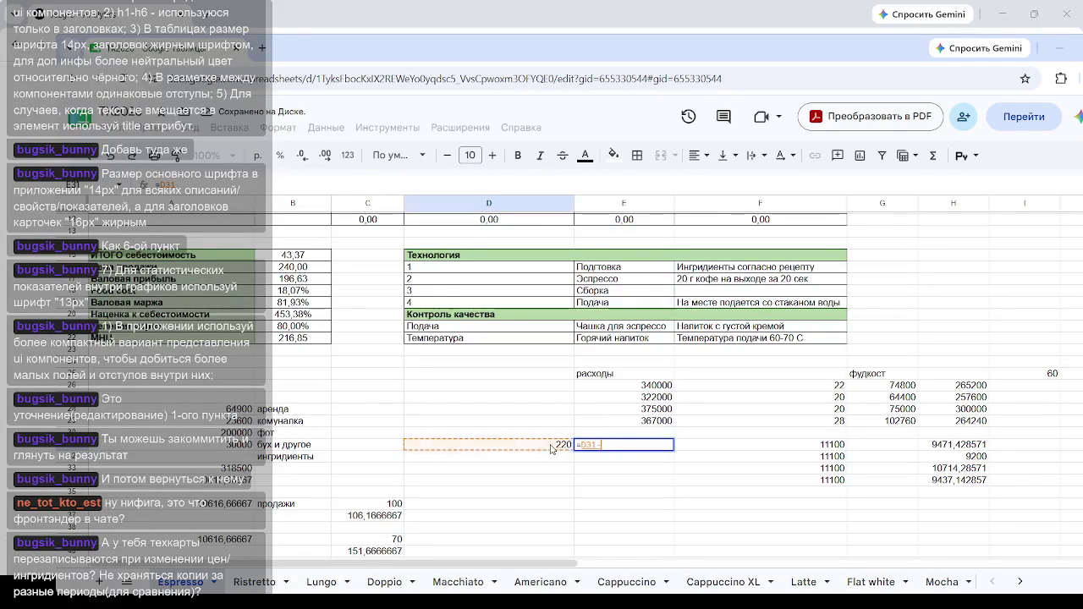
{"action": "type", "text": "35"}
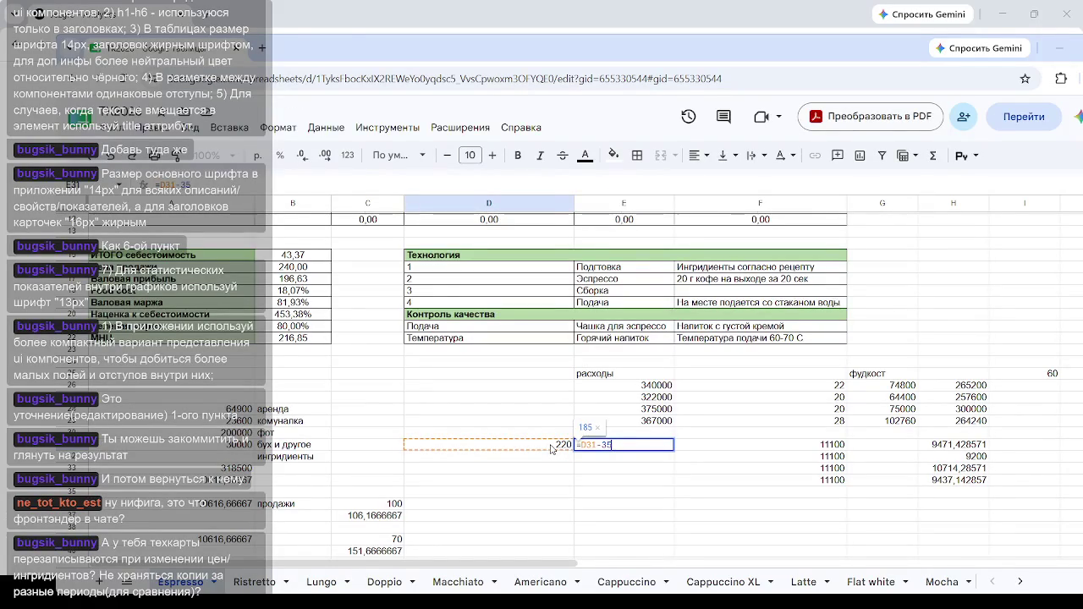
{"action": "key", "text": "Return"}
{"action": "left_click", "coordinate": [645, 446]}
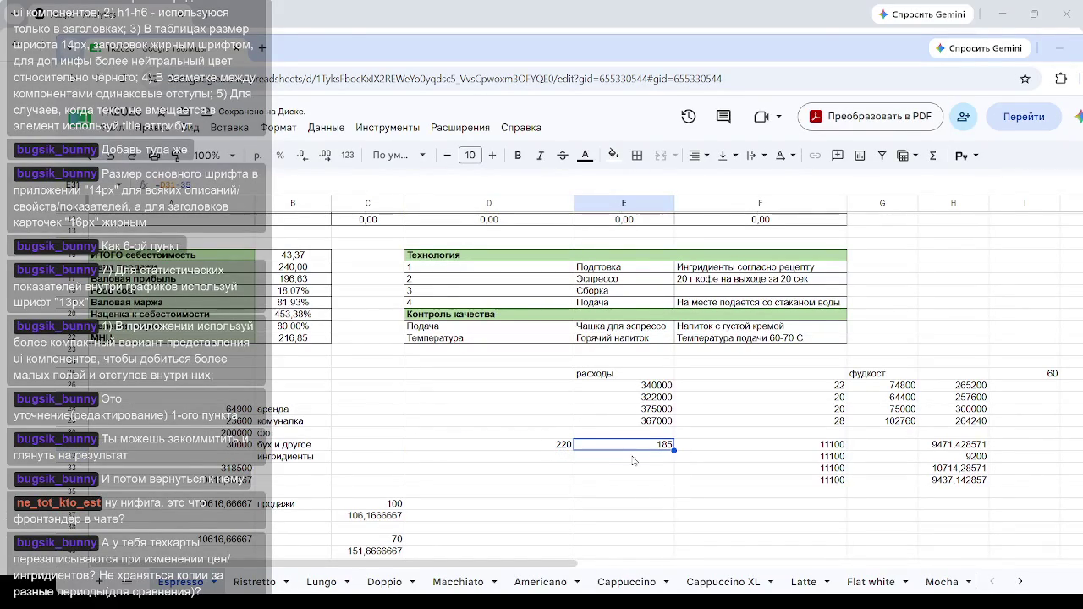
{"action": "left_click", "coordinate": [394, 448]}
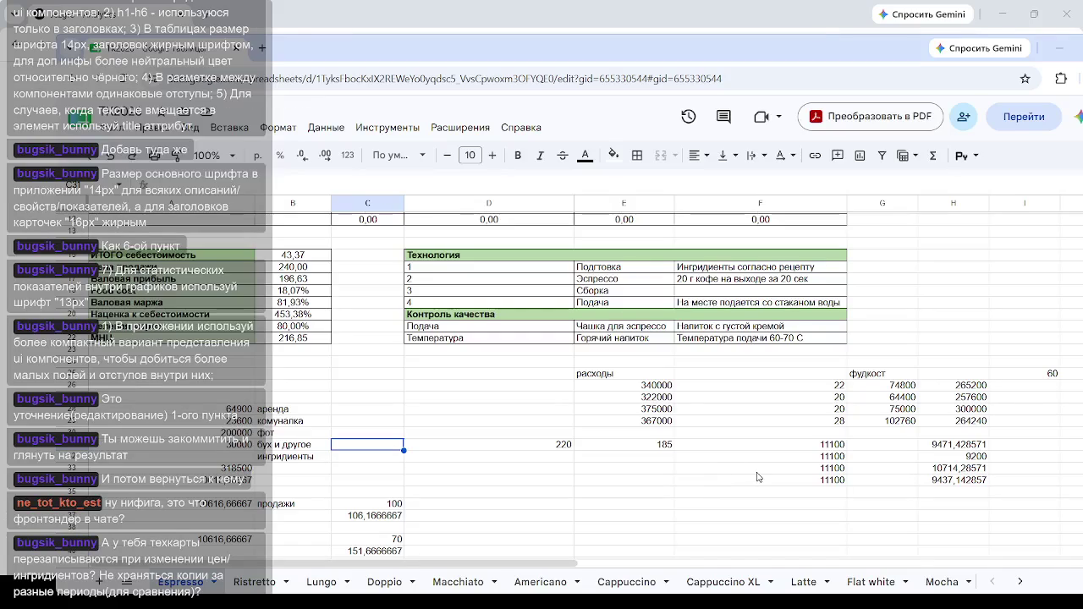
{"action": "left_click", "coordinate": [1050, 448]}
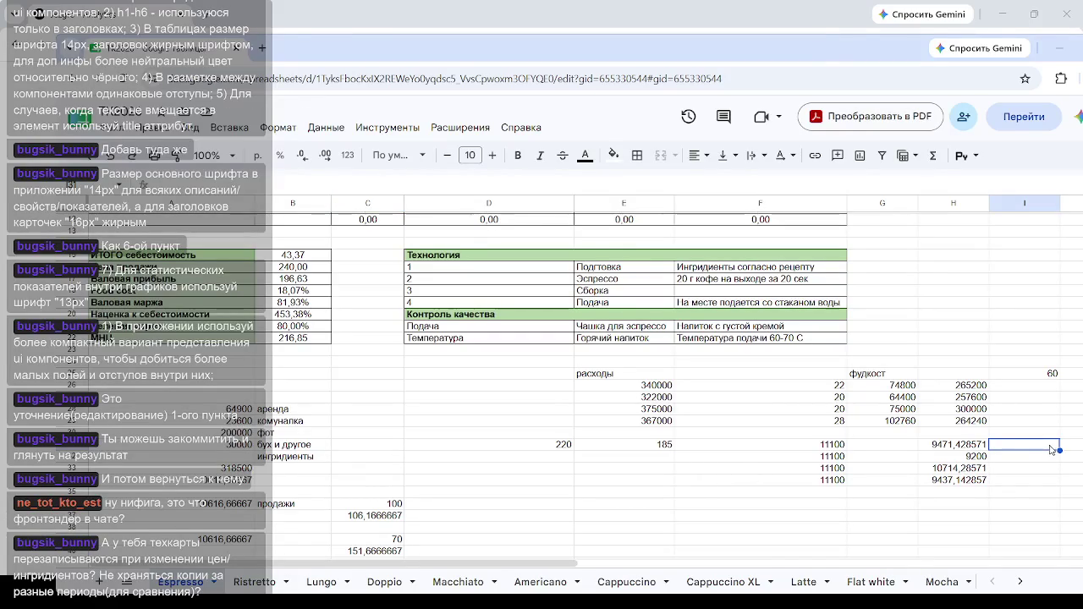
Step: Draft a first food-cost formula in I31 from E31's 185 and the 220 price
{"action": "type", "text": "="}
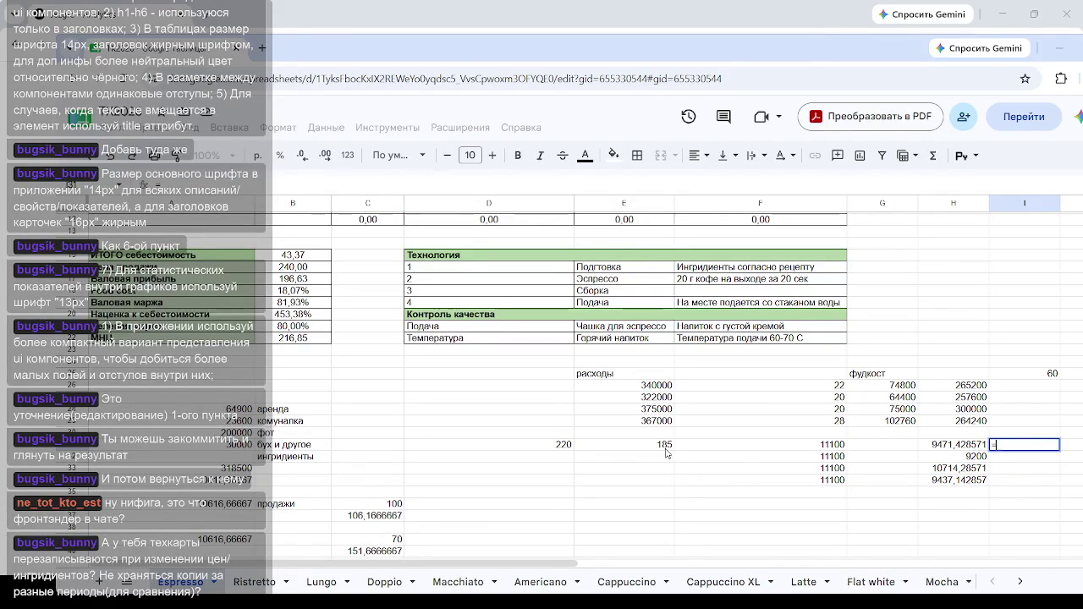
{"action": "scroll", "coordinate": [555, 449], "scroll_direction": "up", "scroll_amount": 1}
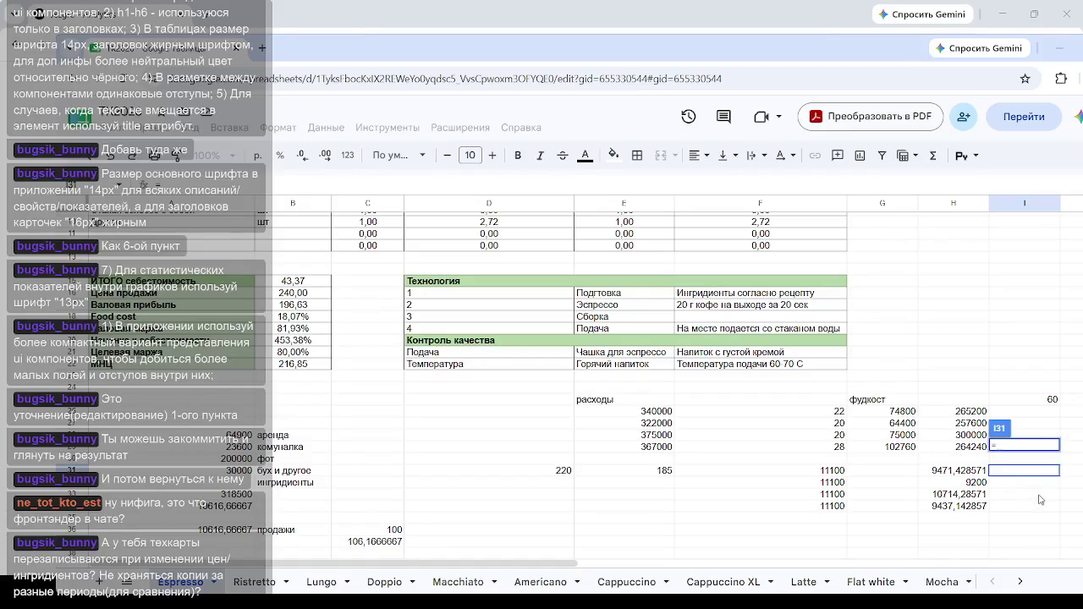
{"action": "key", "text": "Escape"}
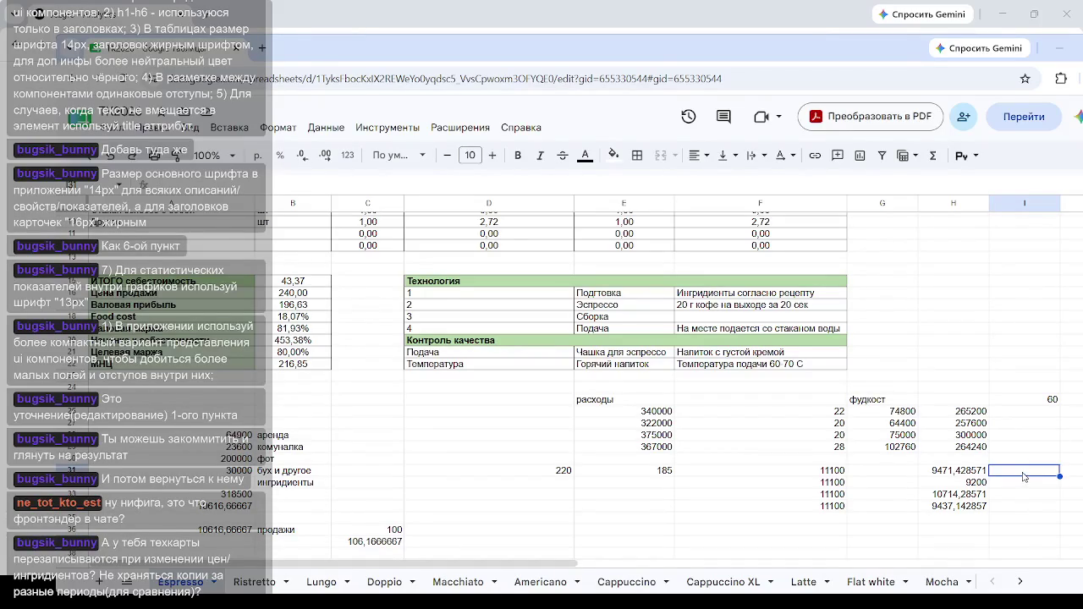
{"action": "type", "text": "="}
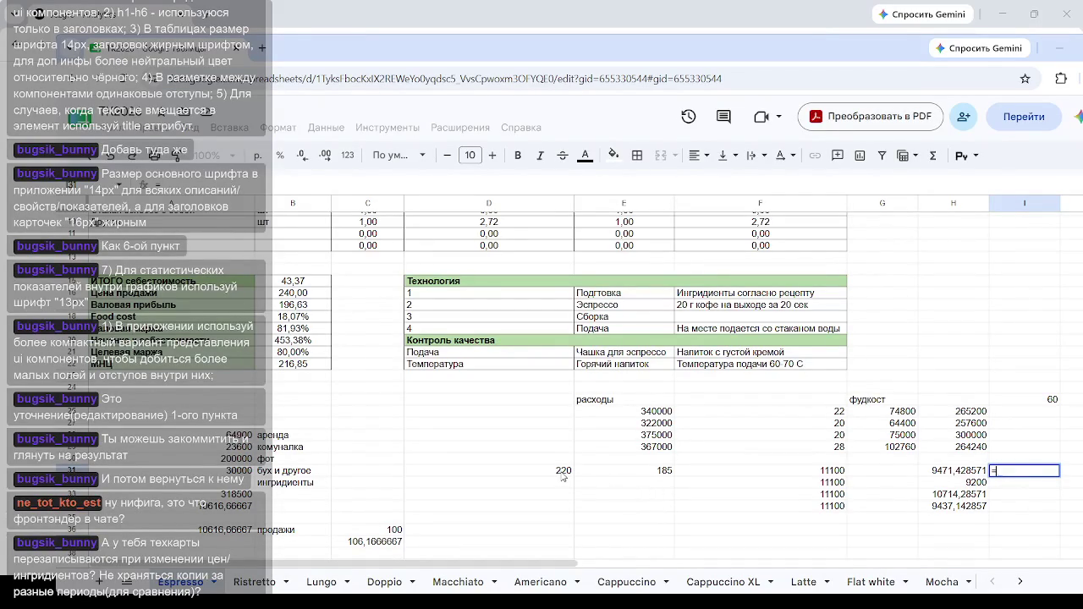
{"action": "left_click", "coordinate": [662, 472]}
{"action": "type", "text": "*/"}
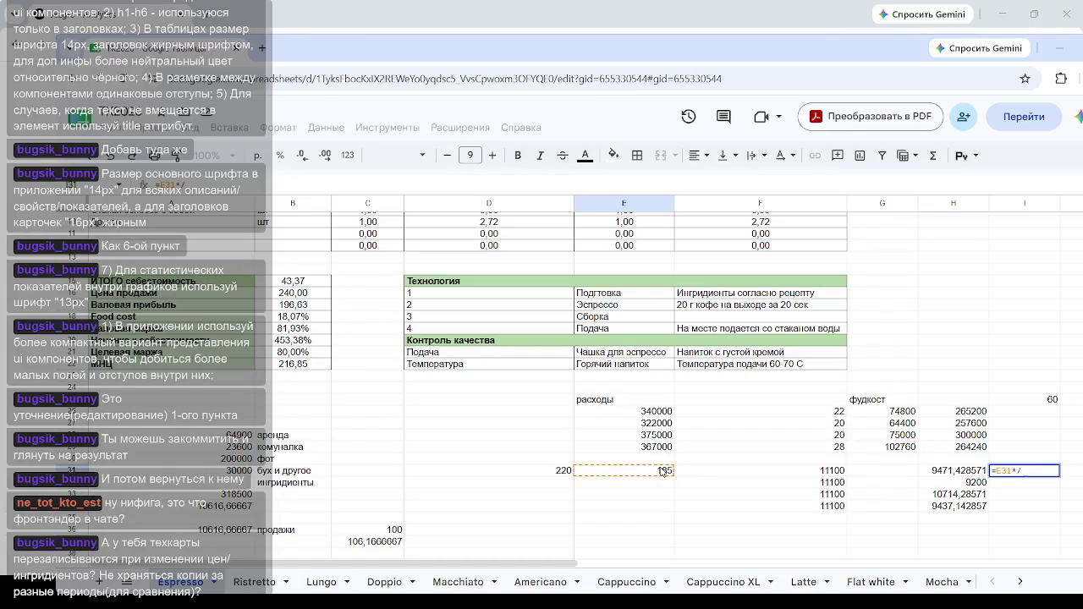
{"action": "type", "text": "I32"}
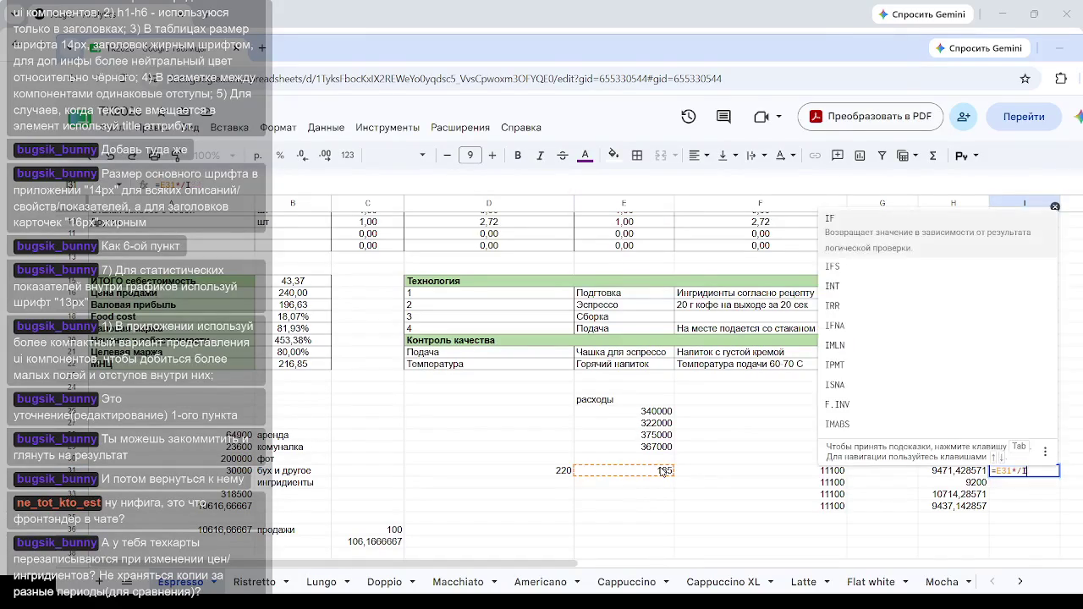
{"action": "key", "text": "BackSpace"}
{"action": "key", "text": "BackSpace"}
{"action": "key", "text": "BackSpace"}
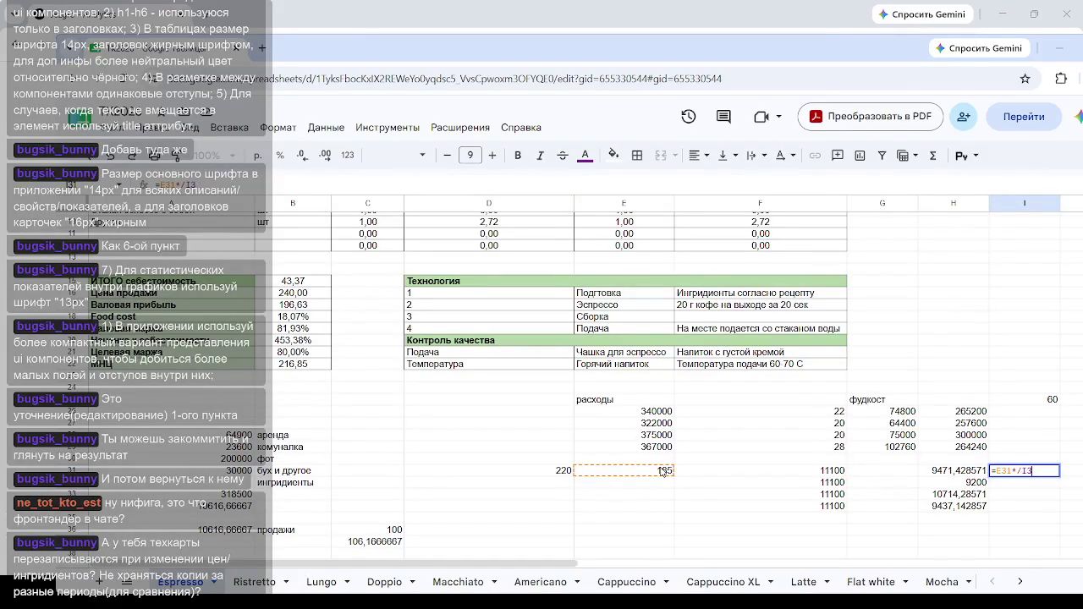
{"action": "type", "text": "2"}
{"action": "type", "text": "20"}
{"action": "type", "text": "100"}
{"action": "key", "text": "Return"}
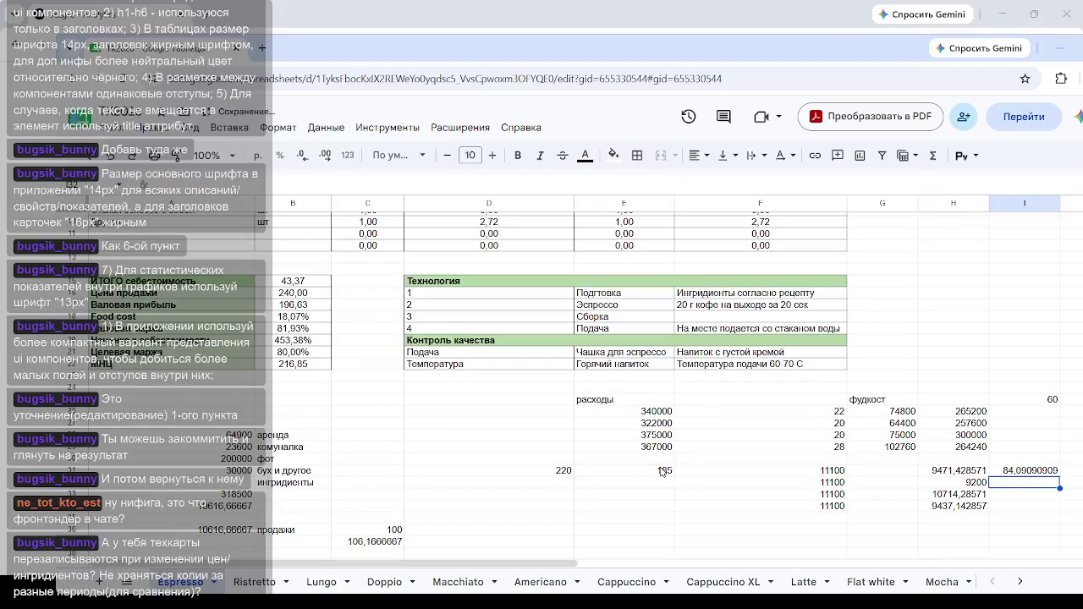
Step: Clear I31 and enter =E31*100/D31, showing 84,09090909
{"action": "left_click", "coordinate": [1045, 471]}
{"action": "key", "text": "Delete"}
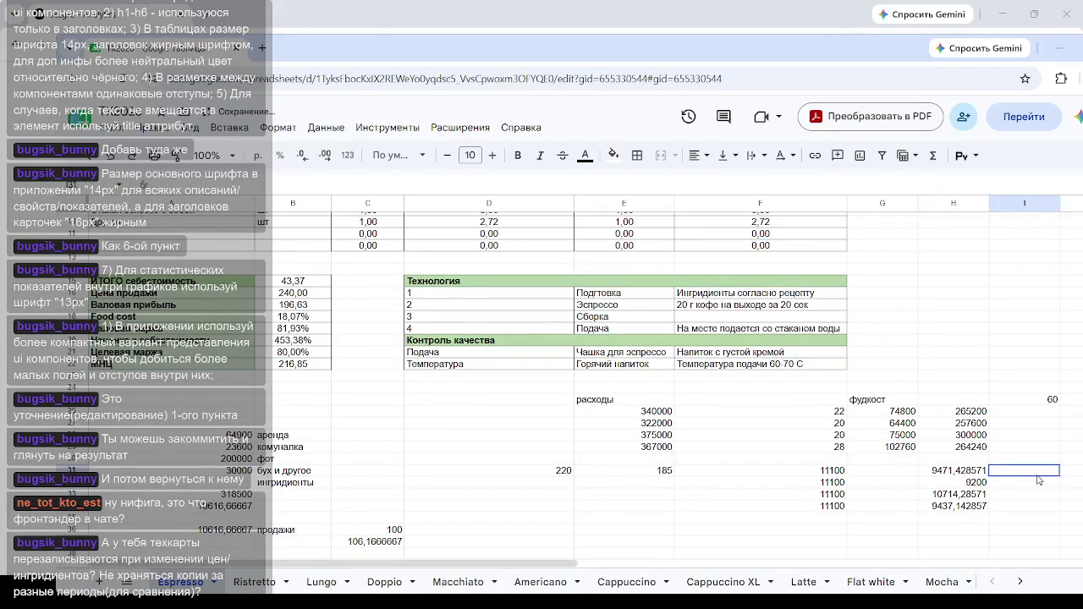
{"action": "type", "text": "="}
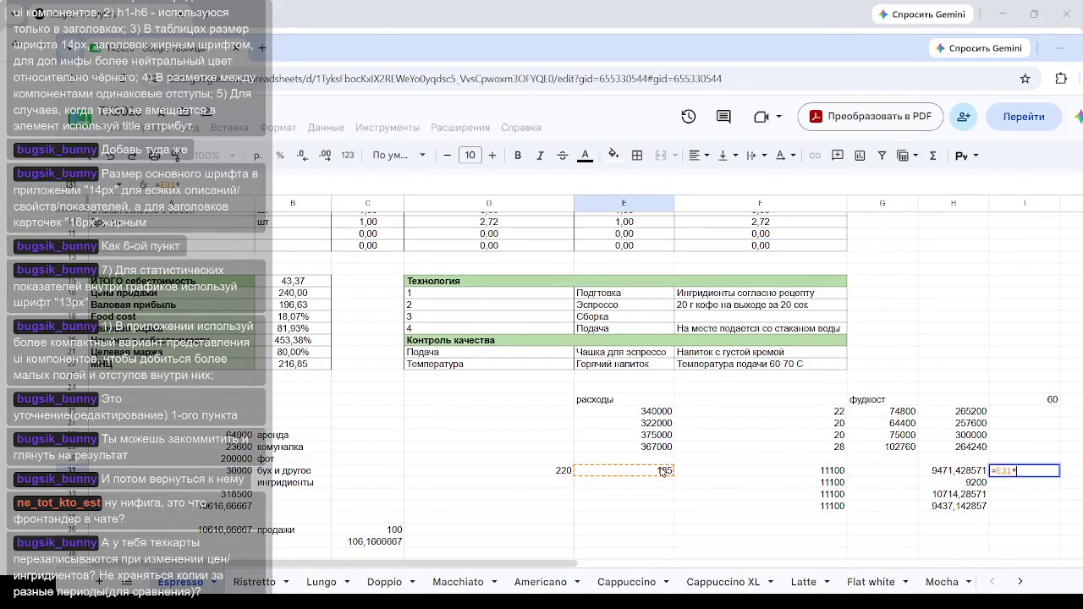
{"action": "type", "text": "*100*"}
{"action": "key", "text": "BackSpace"}
{"action": "type", "text": "/"}
{"action": "left_click", "coordinate": [558, 475]}
{"action": "key", "text": "Return"}
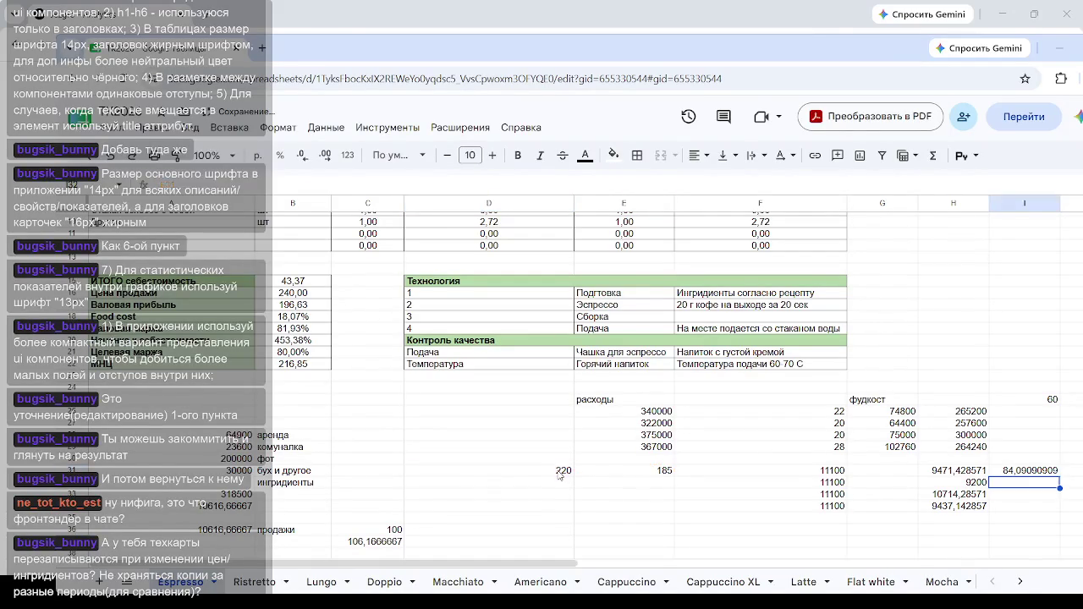
{"action": "left_click", "coordinate": [1078, 461]}
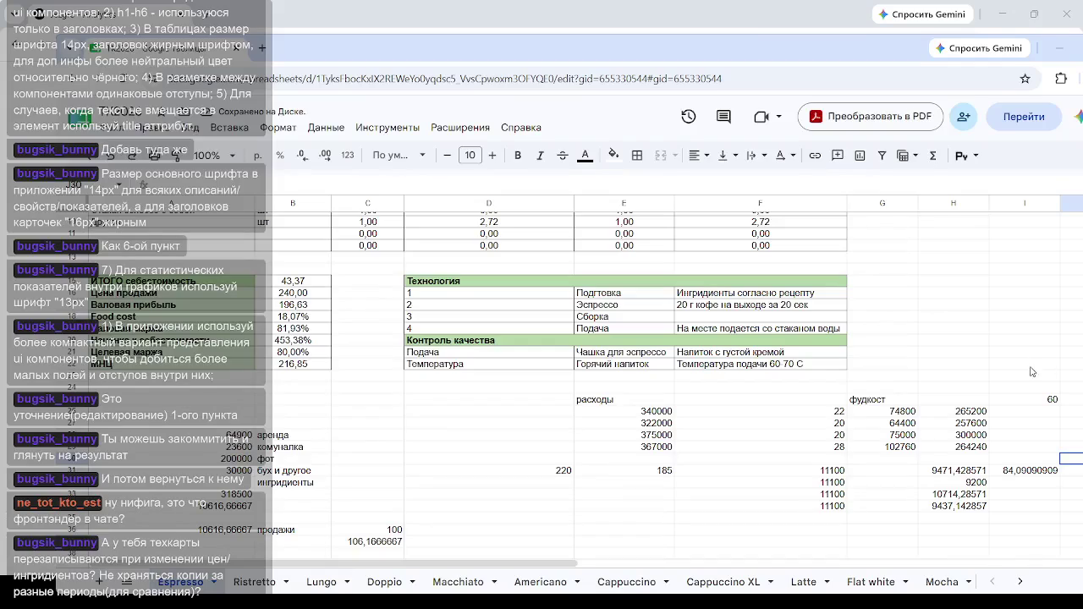
{"action": "scroll", "coordinate": [1034, 366], "scroll_direction": "down", "scroll_amount": 3}
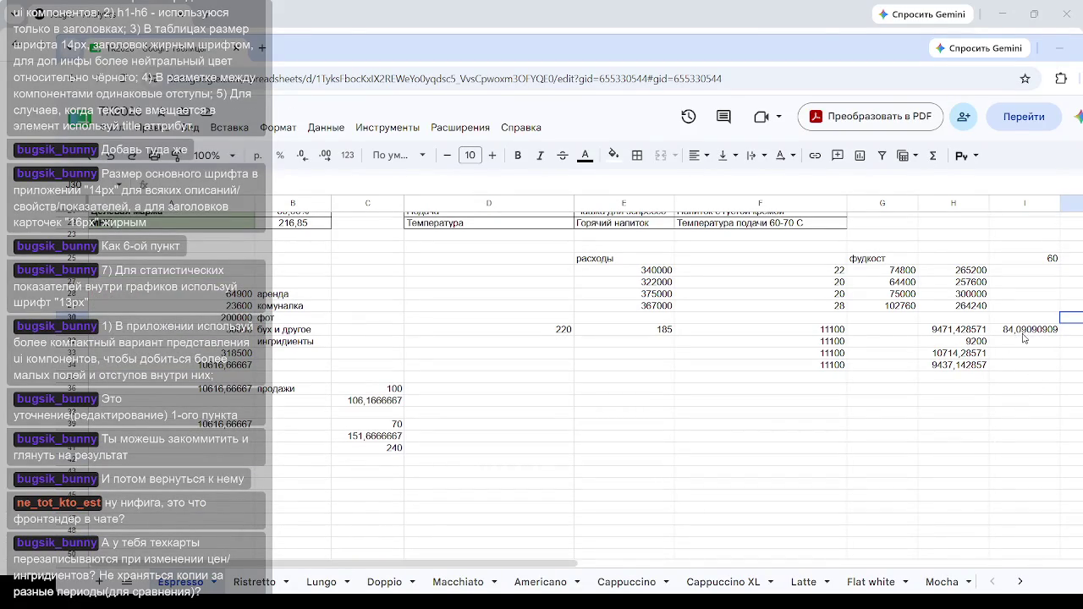
{"action": "left_click", "coordinate": [1021, 334]}
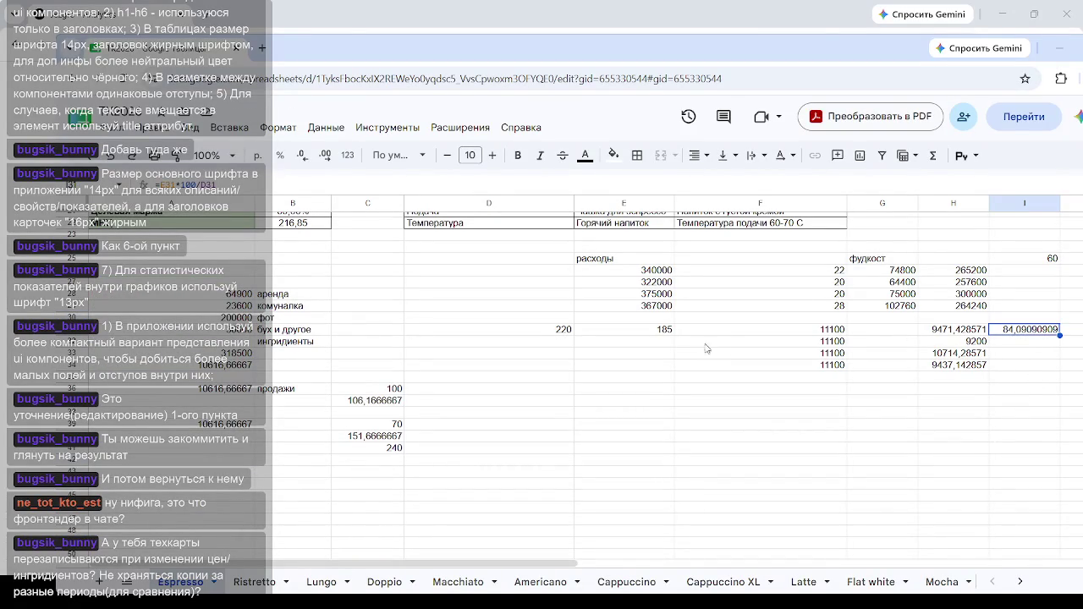
{"action": "left_click", "coordinate": [827, 333]}
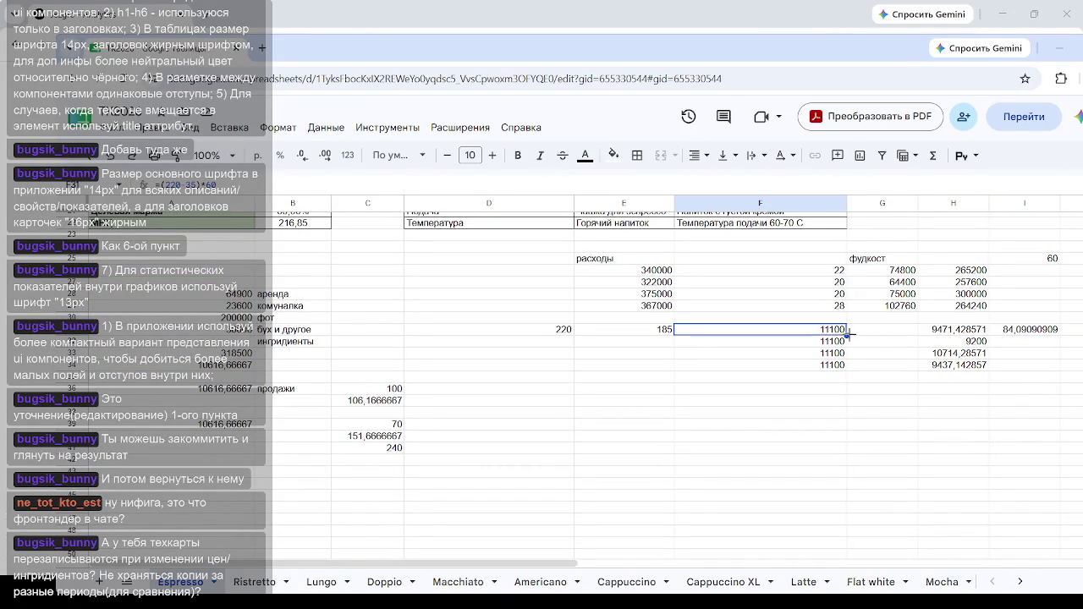
{"action": "left_click", "coordinate": [833, 343]}
{"action": "left_click", "coordinate": [833, 353]}
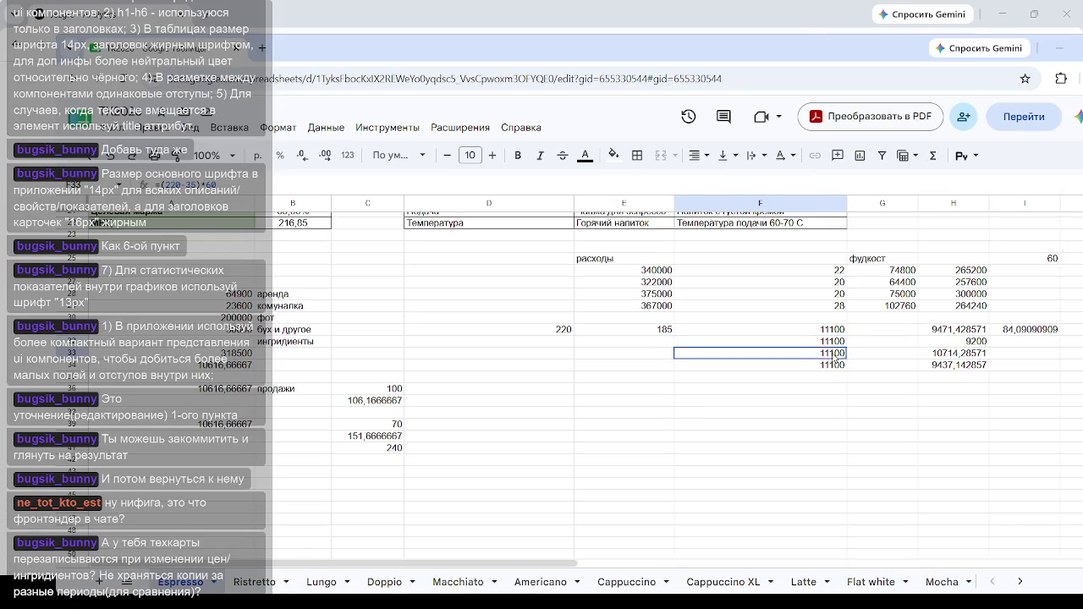
{"action": "left_click", "coordinate": [951, 355]}
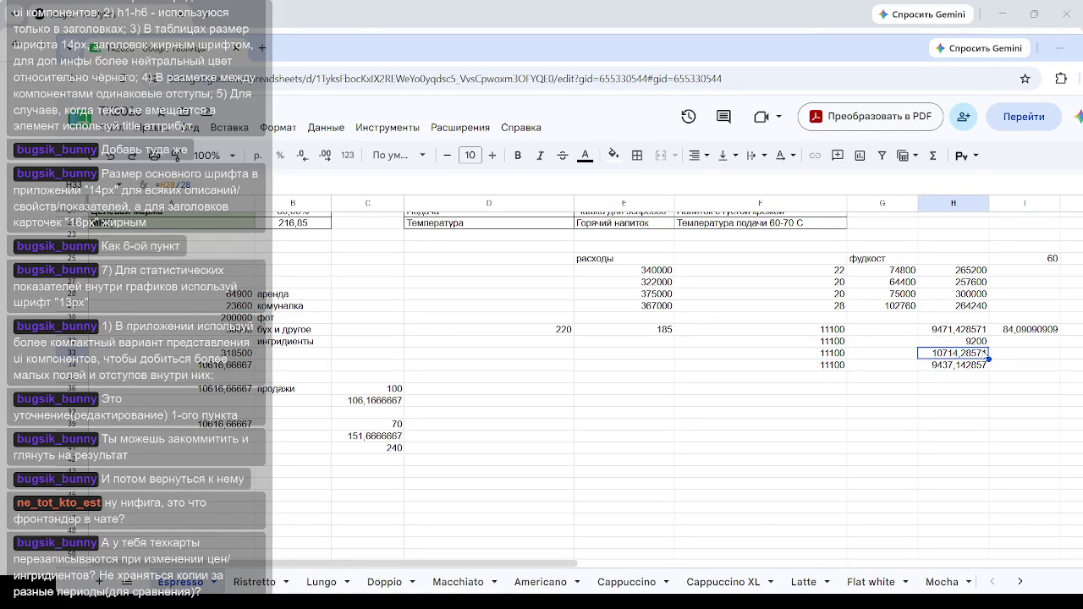
{"action": "left_click", "coordinate": [1030, 332]}
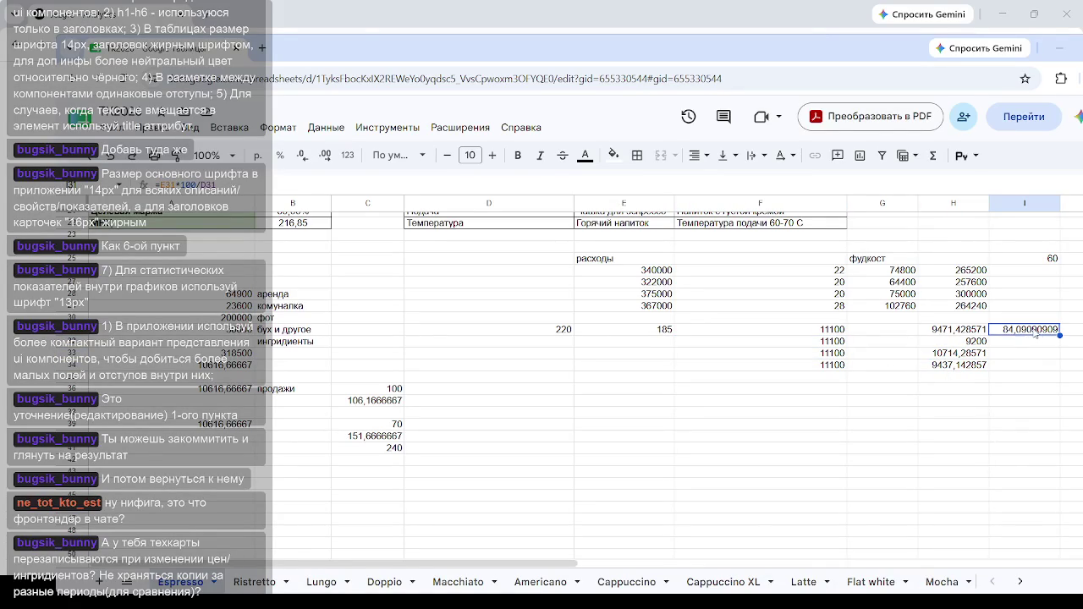
{"action": "left_click", "coordinate": [1050, 369]}
{"action": "left_click", "coordinate": [1024, 328]}
{"action": "left_click", "coordinate": [1036, 392]}
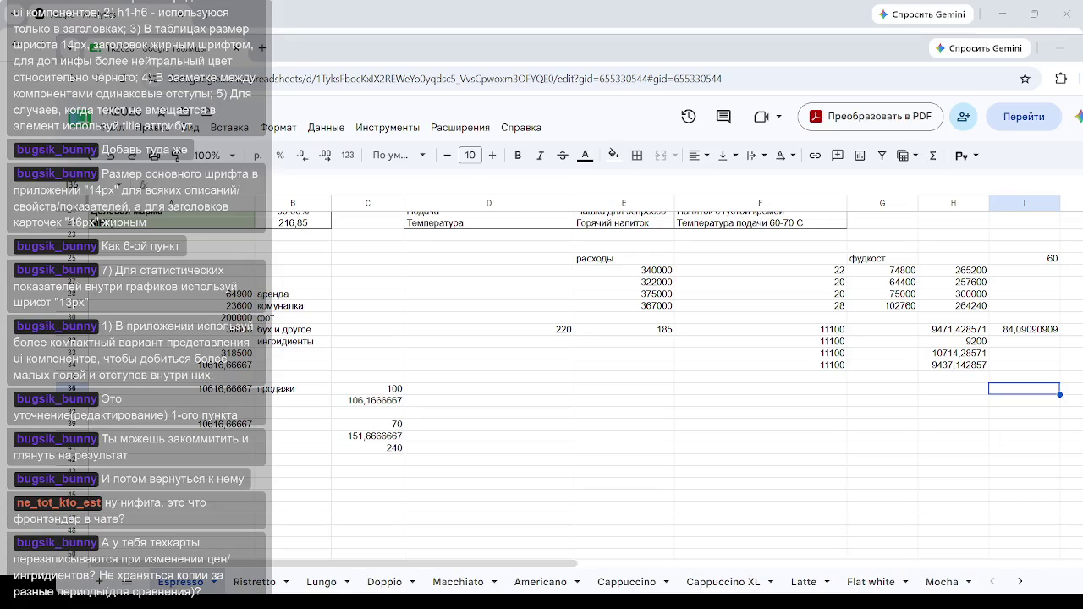
{"action": "left_click", "coordinate": [1058, 49]}
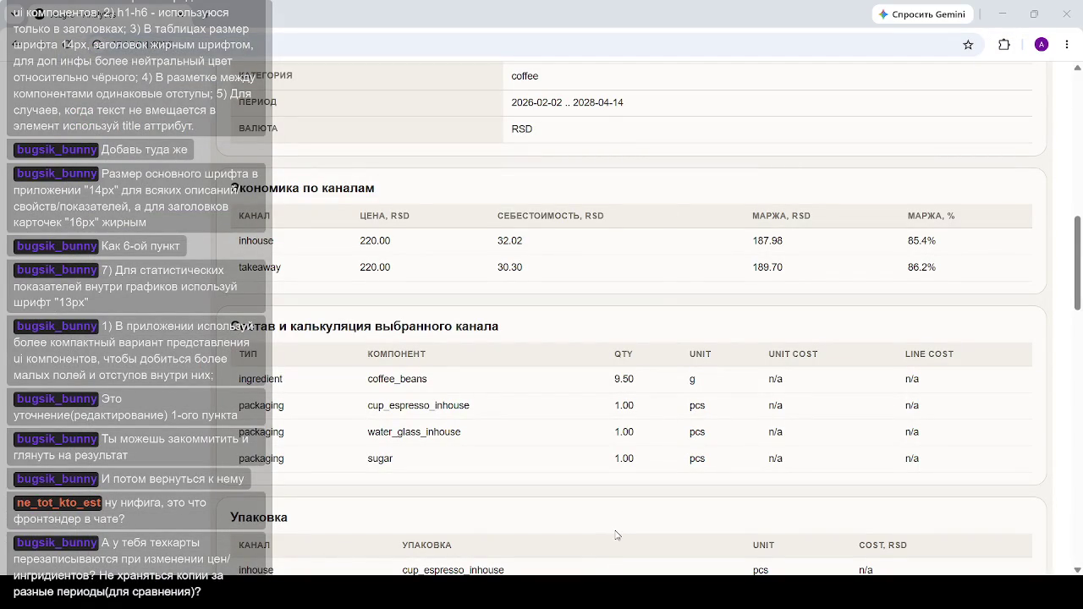
Step: Scroll up to the espreso product card and select its 2026-02-02 .. 2028-04-14 period text
{"action": "scroll", "coordinate": [521, 176], "scroll_direction": "up", "scroll_amount": 3}
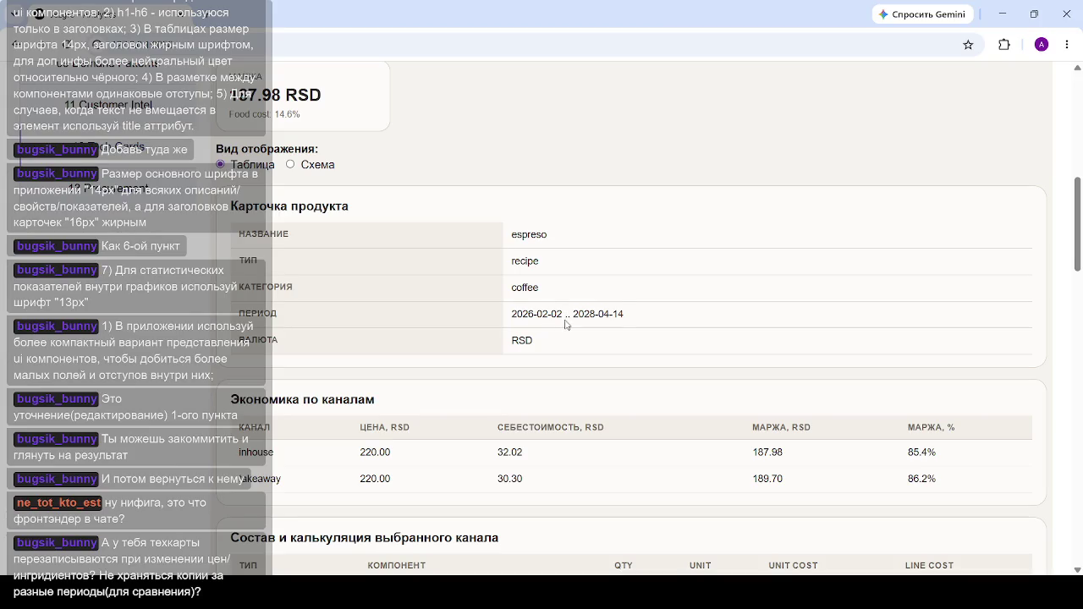
{"action": "mouse_move", "coordinate": [566, 322]}
{"action": "left_mouse_down"}
{"action": "mouse_move", "coordinate": [509, 317]}
{"action": "mouse_move", "coordinate": [658, 315]}
{"action": "left_mouse_up"}
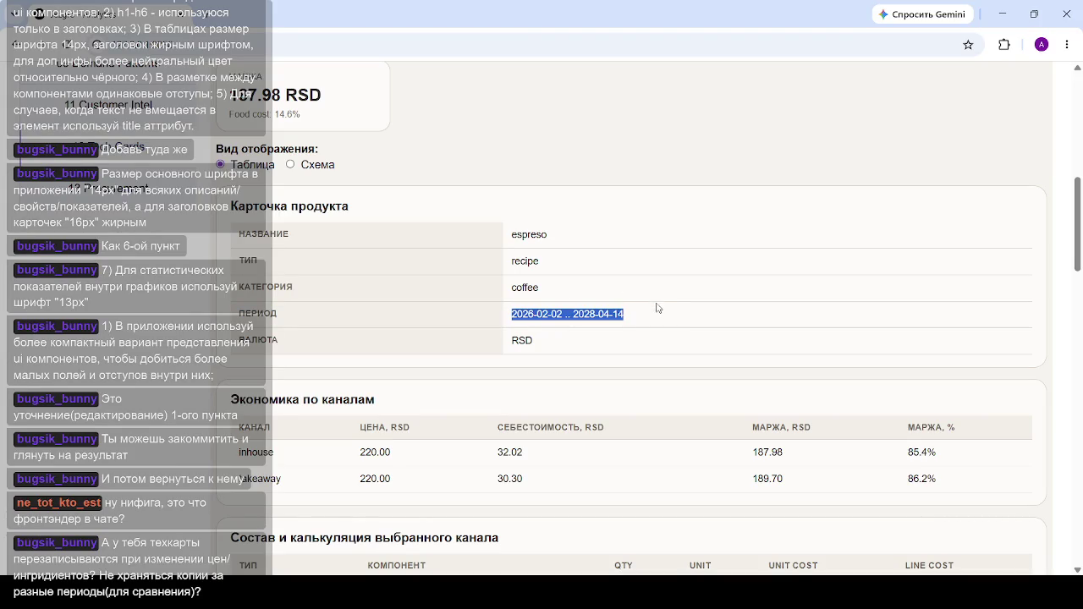
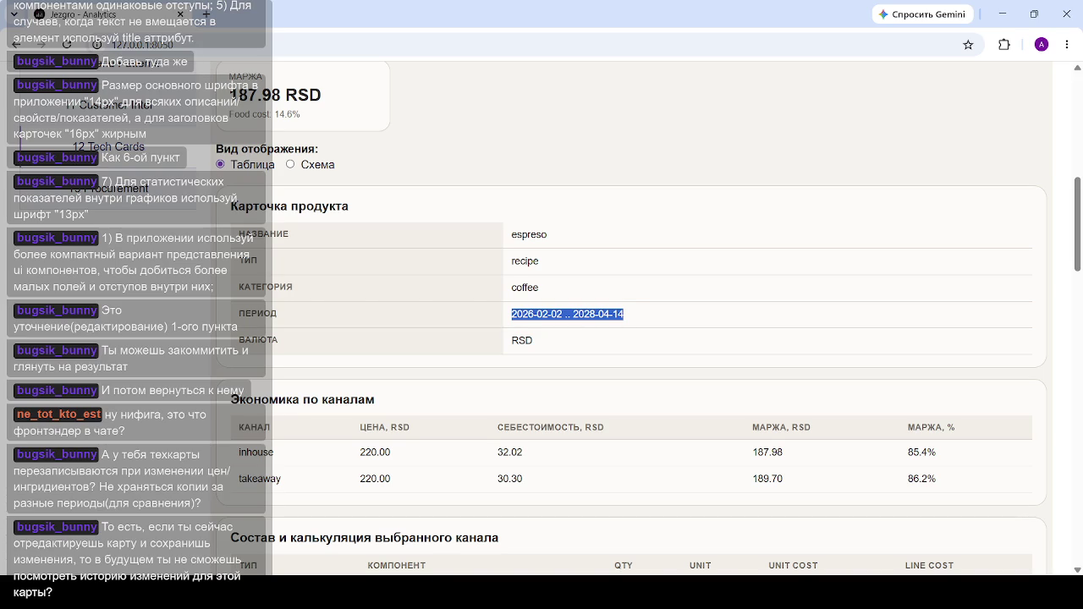
Step: Review the product's period date range and the 32.02 inhouse cost in the analytics app
{"action": "left_click", "coordinate": [691, 315]}
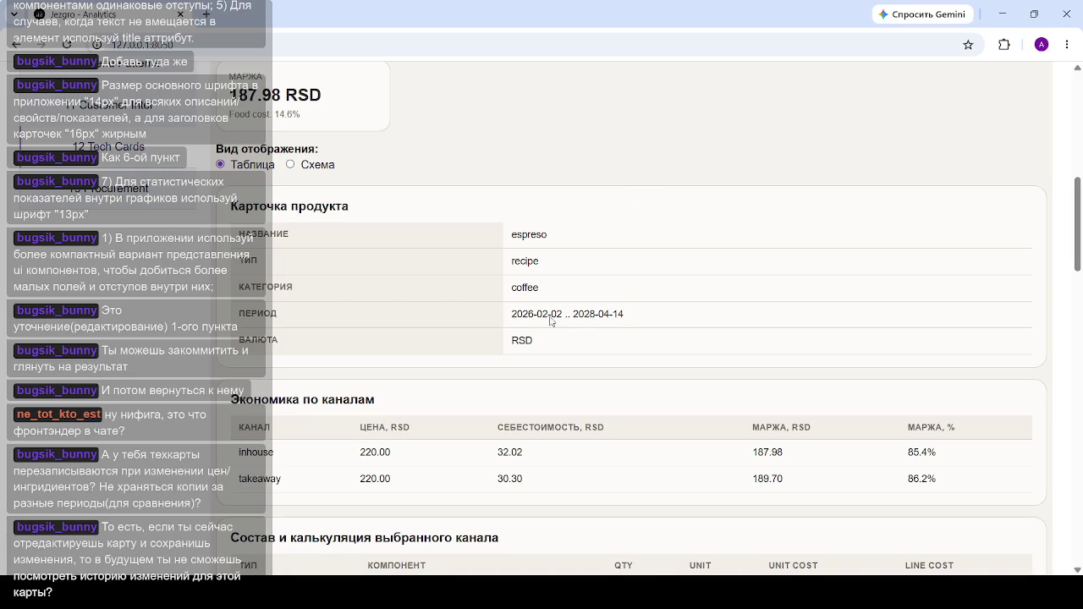
{"action": "left_click_drag", "start_coordinate": [516, 313], "coordinate": [702, 321]}
{"action": "left_click", "coordinate": [645, 323]}
{"action": "double_click", "coordinate": [508, 453]}
{"action": "left_click", "coordinate": [525, 468]}
{"action": "left_click_drag", "start_coordinate": [562, 314], "coordinate": [633, 318]}
{"action": "left_click", "coordinate": [633, 317]}
Step: Scroll through the espresso tech card, then switch to the TK2026 spreadsheet window
{"action": "scroll", "coordinate": [673, 316], "scroll_direction": "down", "scroll_amount": 3}
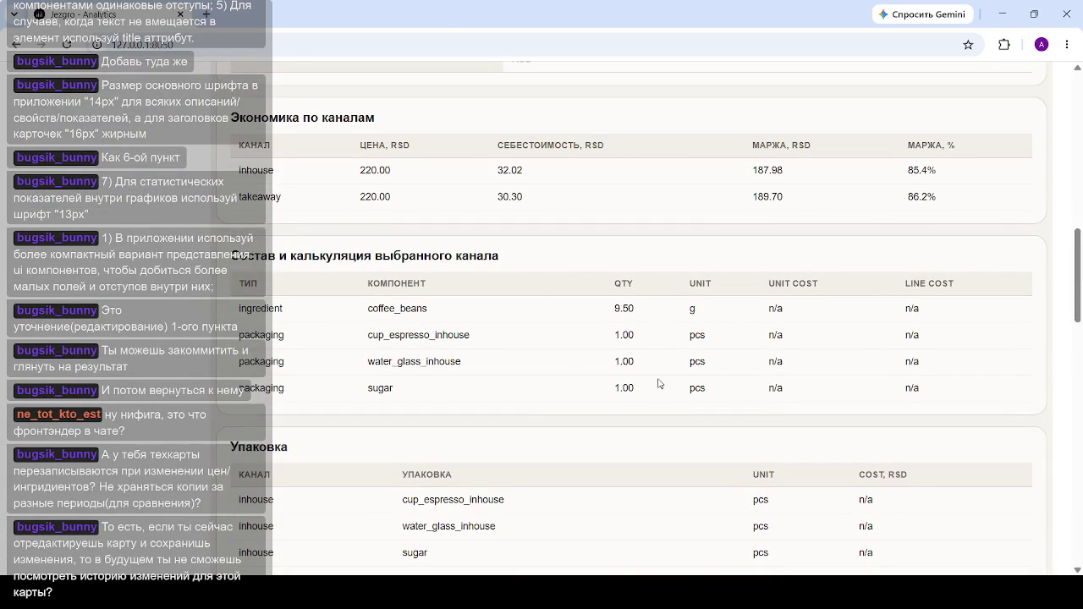
{"action": "scroll", "coordinate": [683, 367], "scroll_direction": "up", "scroll_amount": 1}
{"action": "scroll", "coordinate": [685, 366], "scroll_direction": "up", "scroll_amount": 1}
{"action": "scroll", "coordinate": [641, 367], "scroll_direction": "up", "scroll_amount": 2}
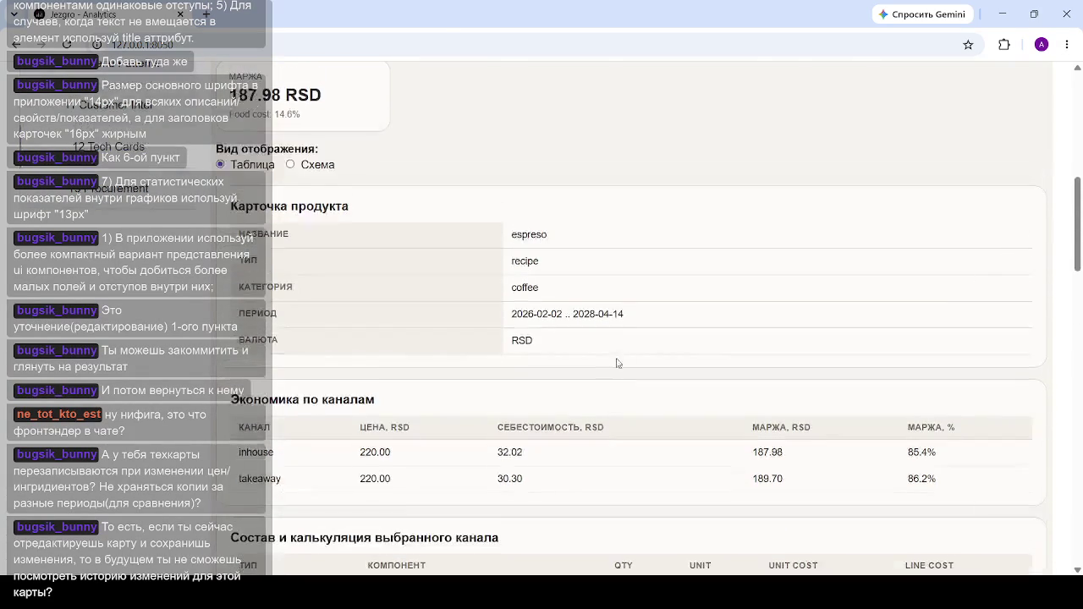
{"action": "scroll", "coordinate": [618, 362], "scroll_direction": "up", "scroll_amount": 1}
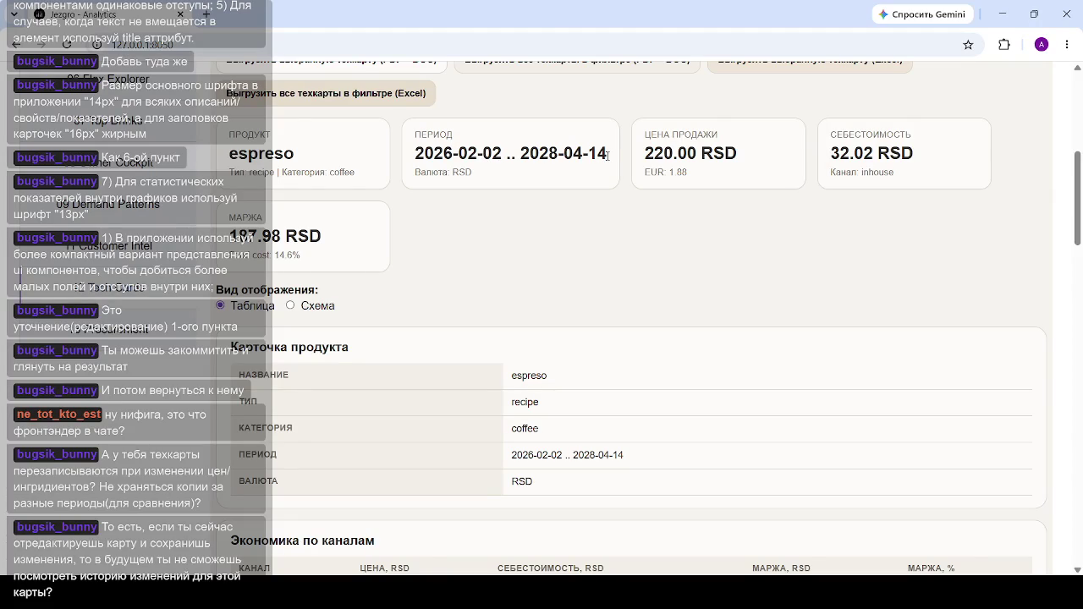
{"action": "scroll", "coordinate": [627, 259], "scroll_direction": "down", "scroll_amount": 2}
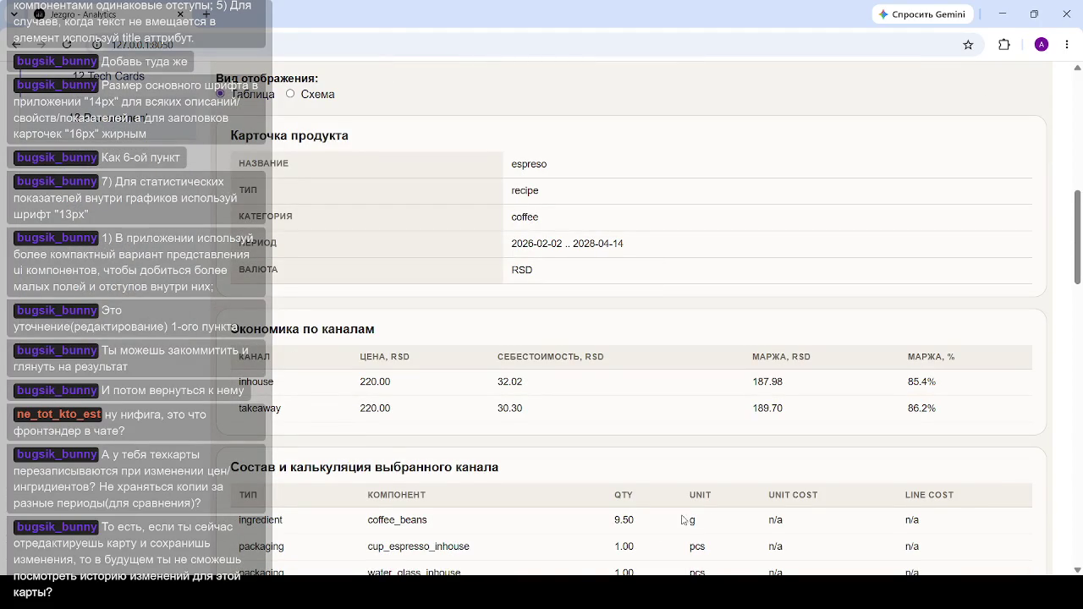
{"action": "key", "text": "alt+Tab"}
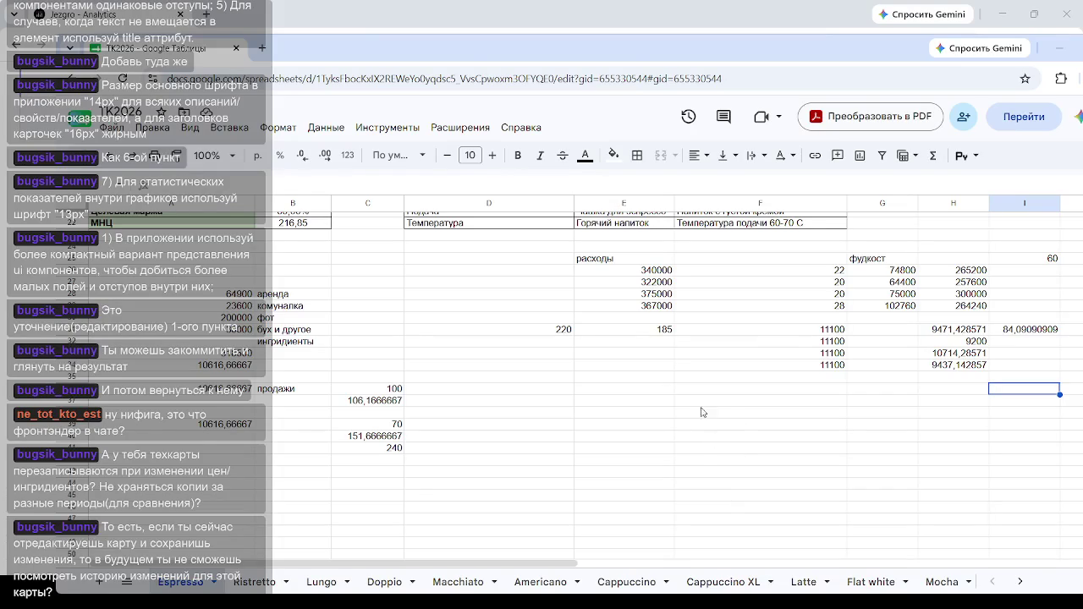
{"action": "left_click", "coordinate": [669, 345]}
{"action": "left_click", "coordinate": [924, 380]}
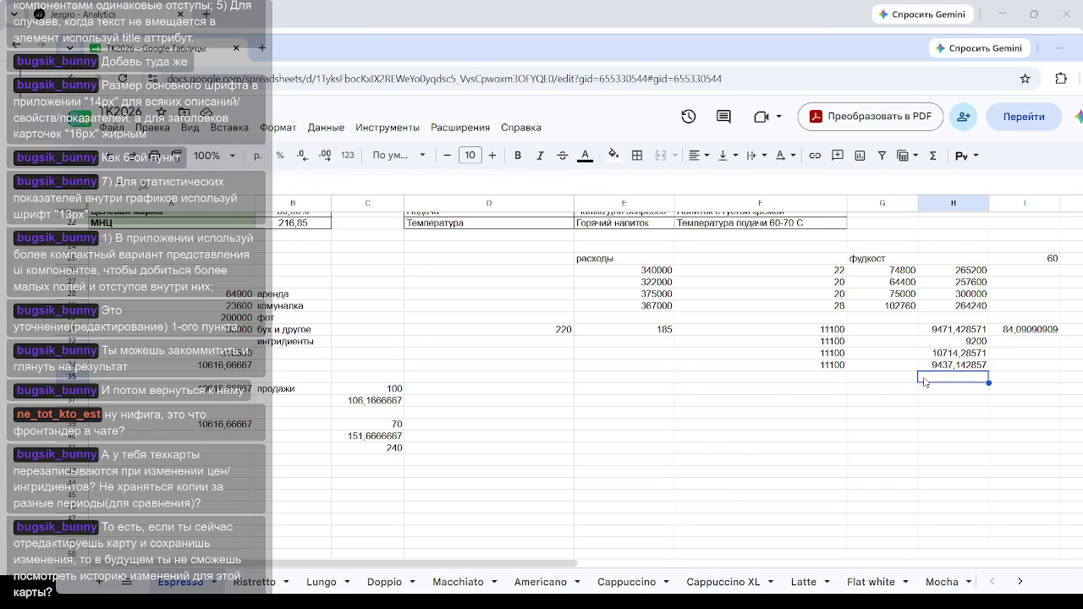
{"action": "left_click", "coordinate": [1008, 320]}
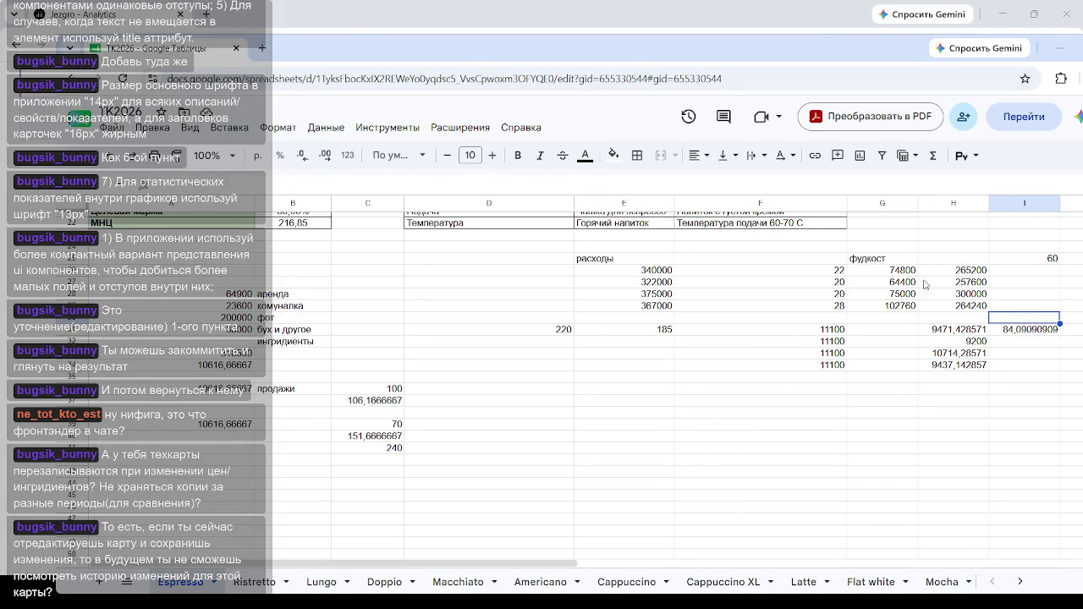
{"action": "left_click", "coordinate": [836, 330]}
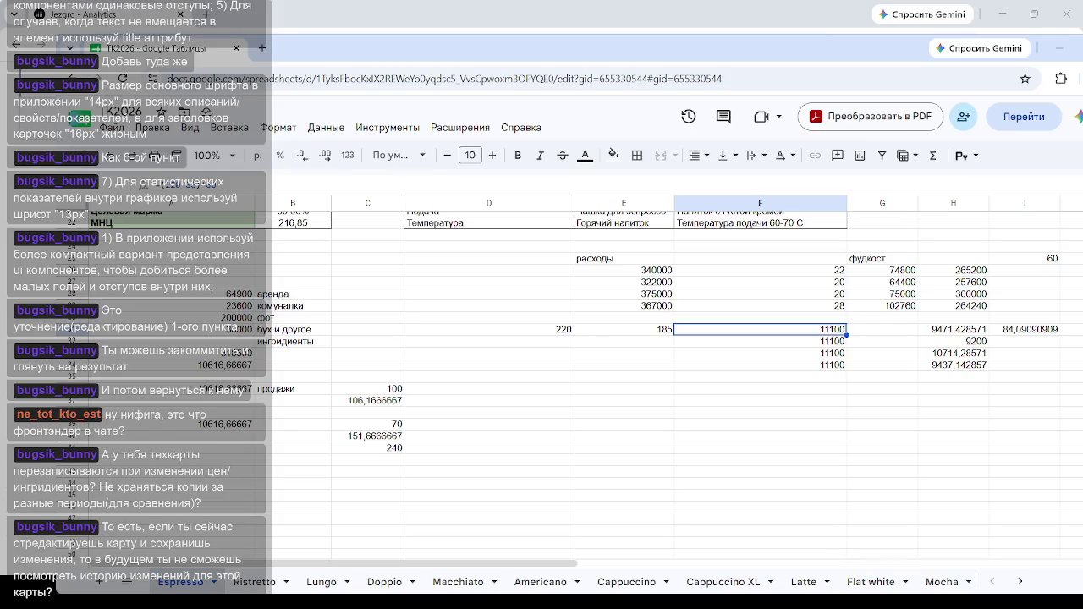
{"action": "left_click", "coordinate": [1070, 329]}
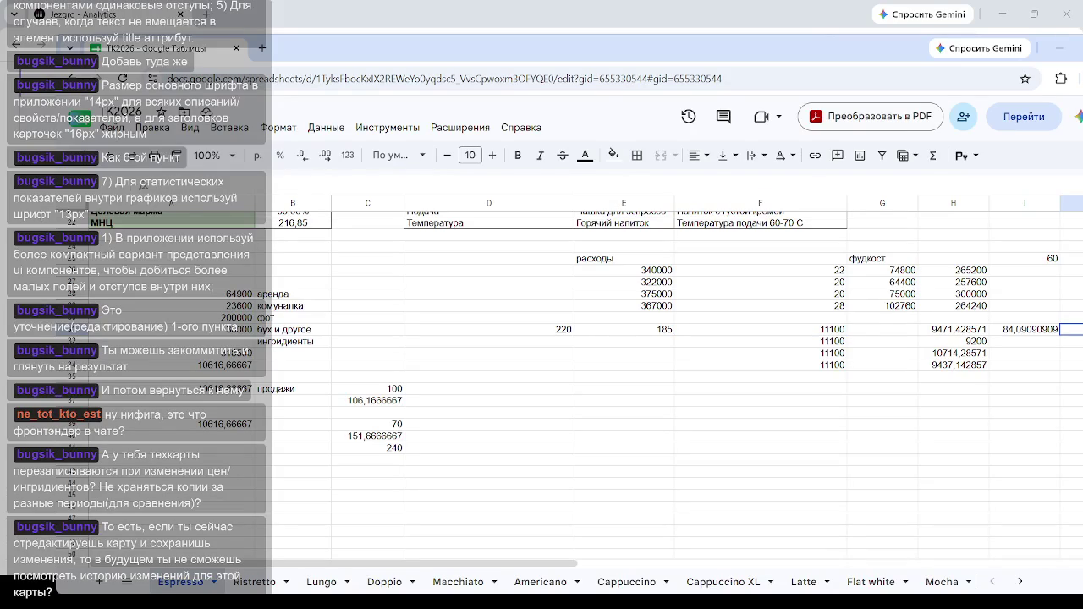
{"action": "left_click", "coordinate": [1028, 333]}
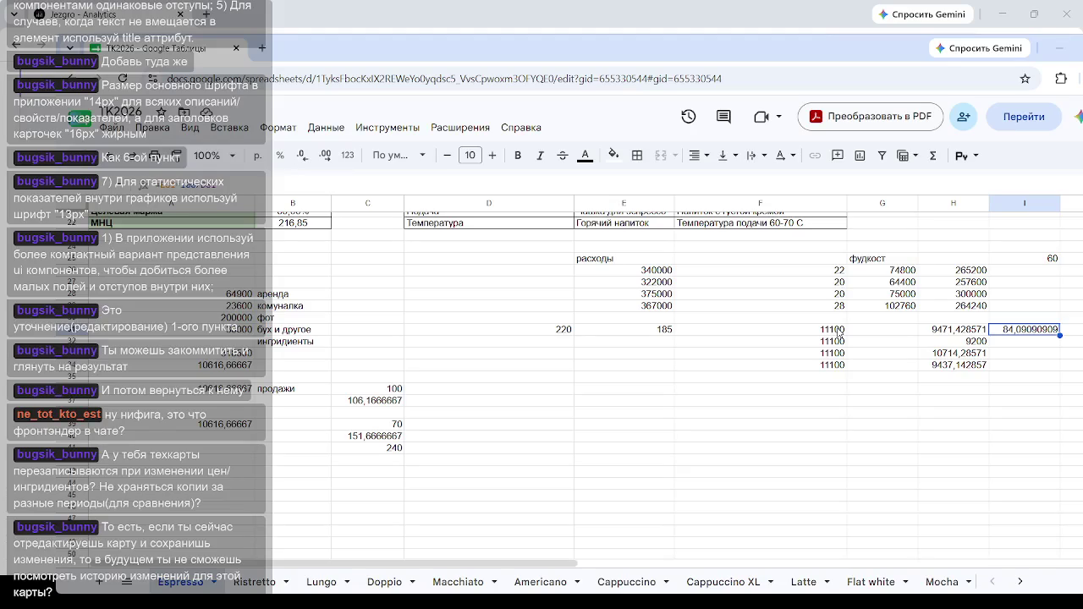
{"action": "left_click", "coordinate": [826, 355]}
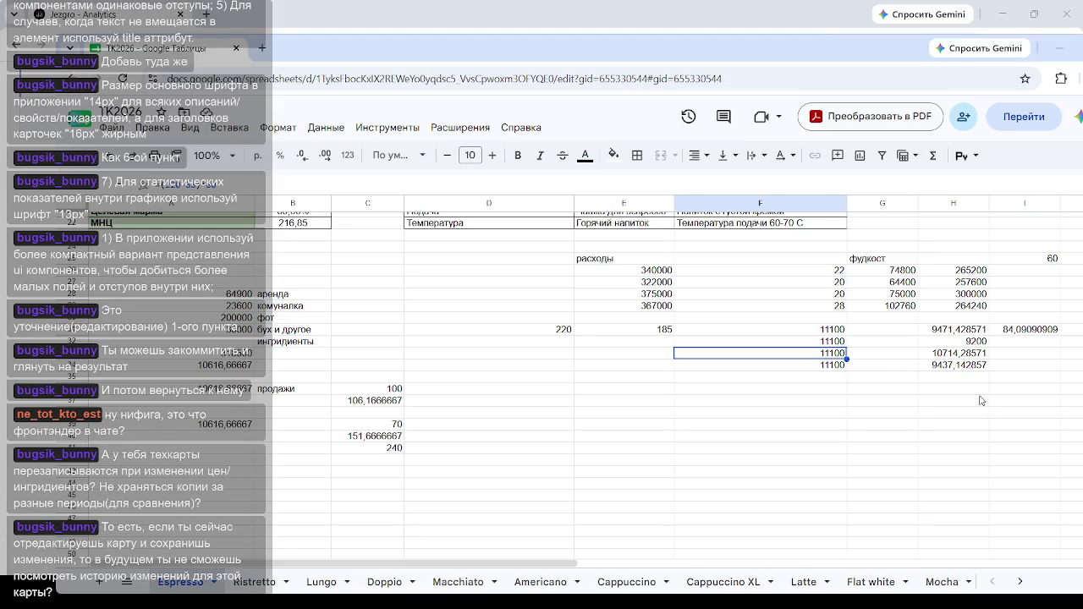
{"action": "left_click", "coordinate": [1027, 339]}
{"action": "left_click", "coordinate": [1019, 366]}
{"action": "left_click", "coordinate": [1027, 332]}
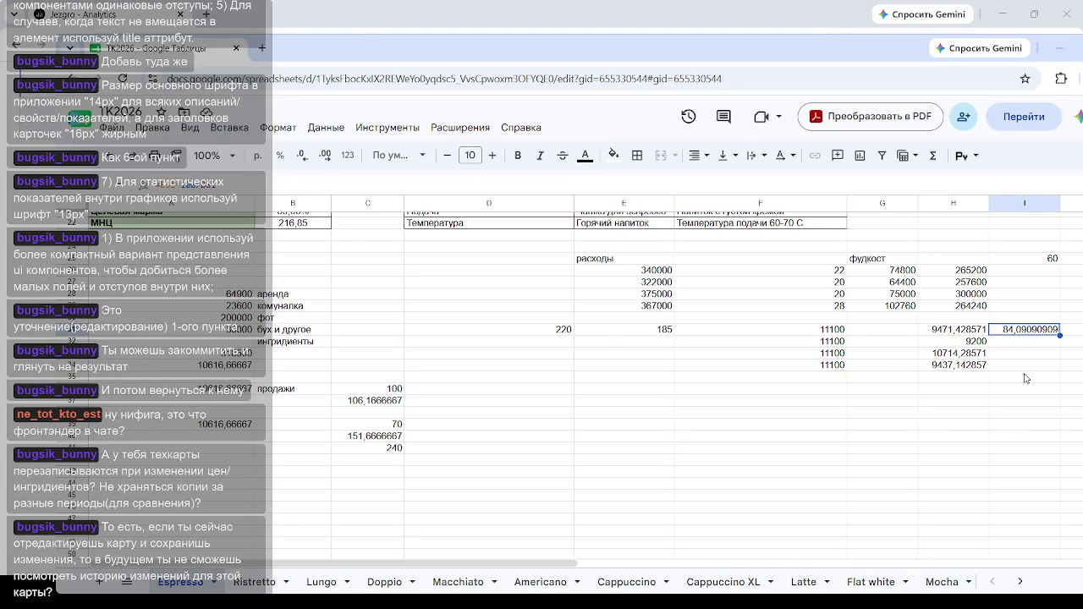
{"action": "left_click", "coordinate": [817, 342]}
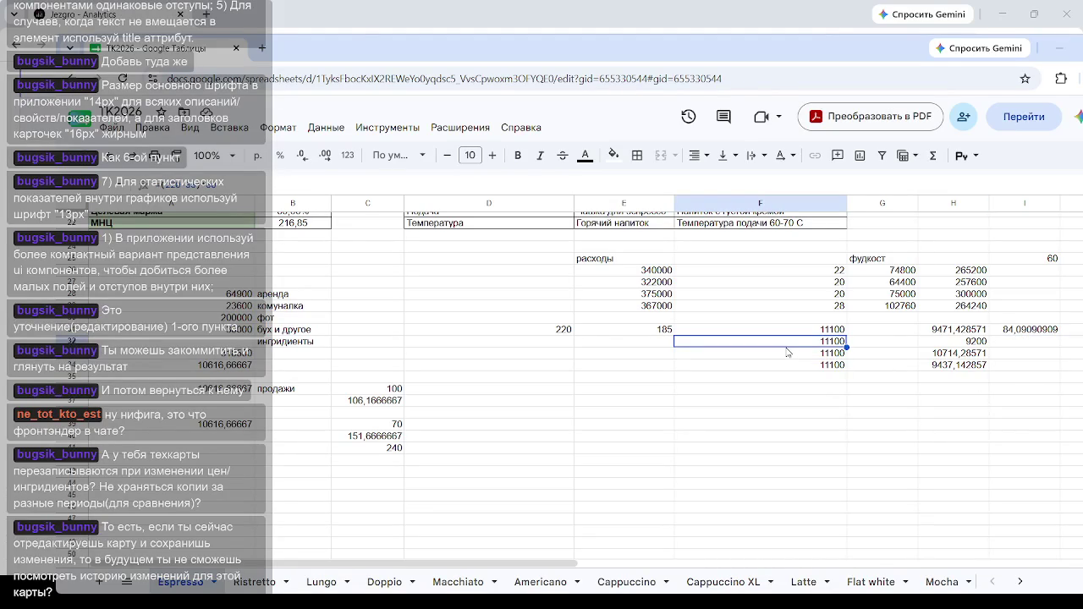
{"action": "left_click", "coordinate": [547, 345]}
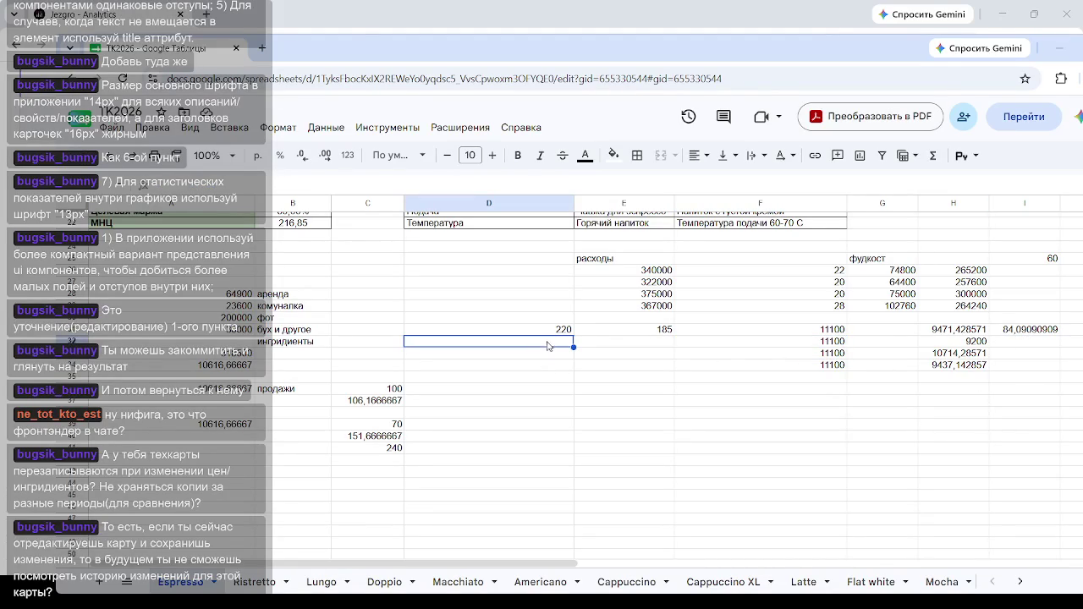
Step: Enter 320 in D32 and add a formula subtracting 35 from it in the next cell
{"action": "type", "text": "320"}
{"action": "left_click", "coordinate": [631, 345]}
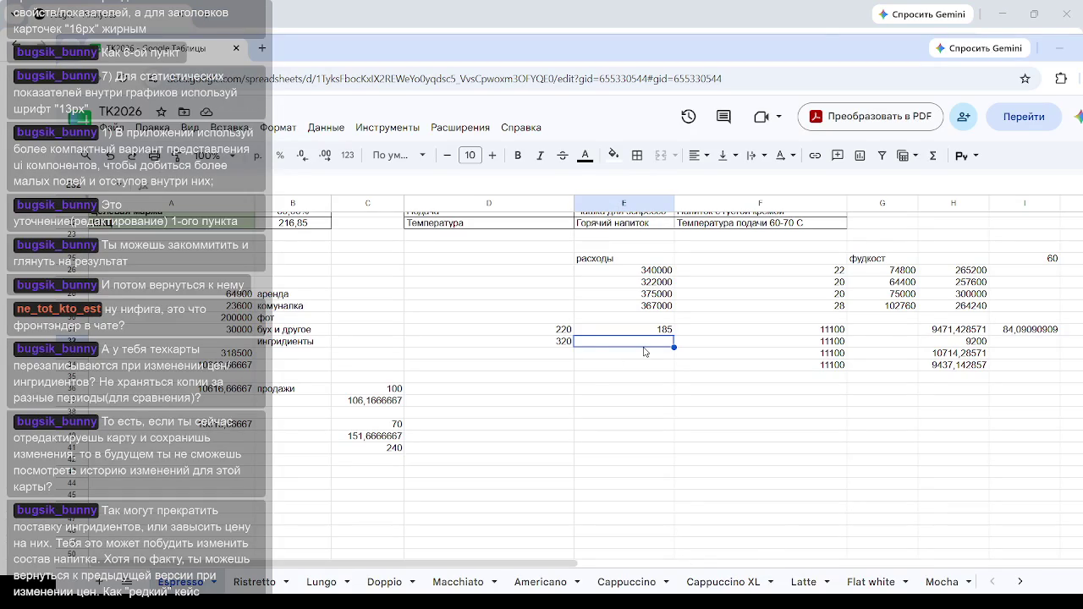
{"action": "left_click", "coordinate": [647, 373]}
{"action": "left_click", "coordinate": [645, 346]}
{"action": "type", "text": "="}
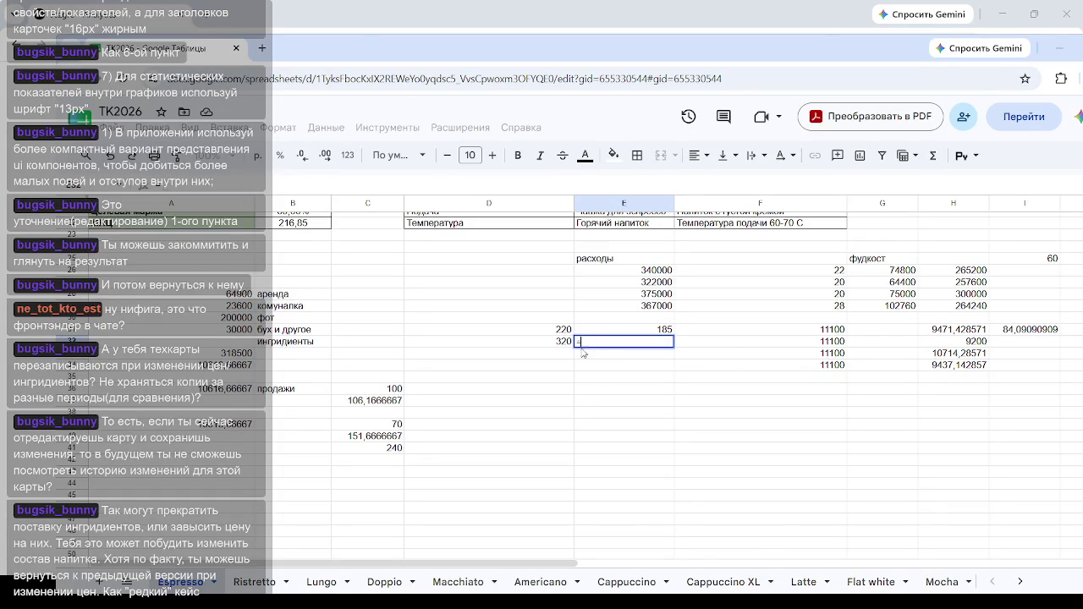
{"action": "left_click", "coordinate": [572, 342]}
{"action": "type", "text": "-35"}
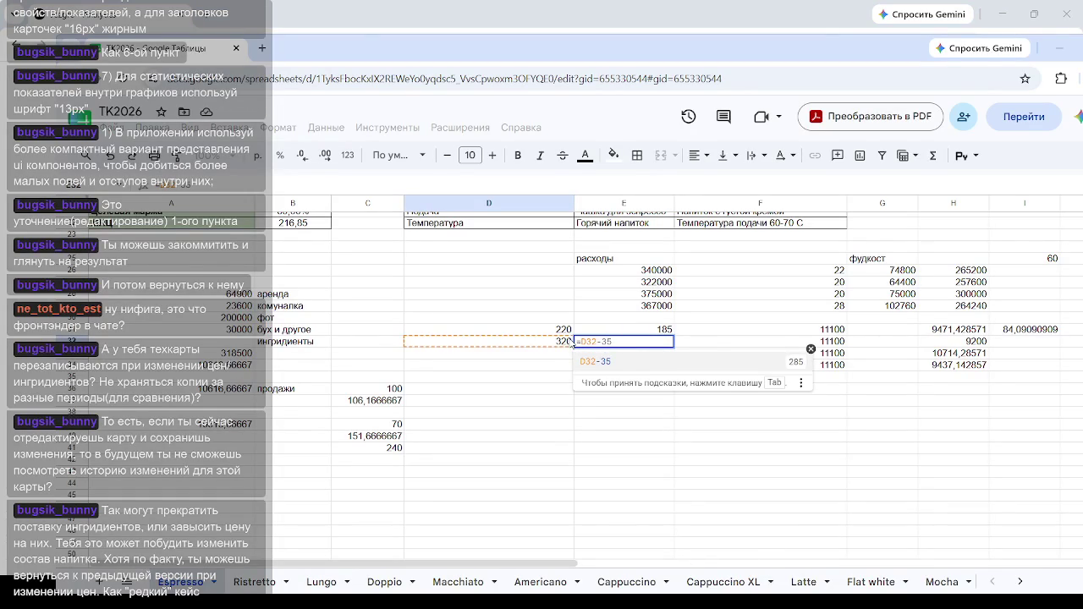
{"action": "key", "text": "Return"}
Step: Undo the edit so the ingredients result reads 265, and verify that cell
{"action": "left_click", "coordinate": [652, 424]}
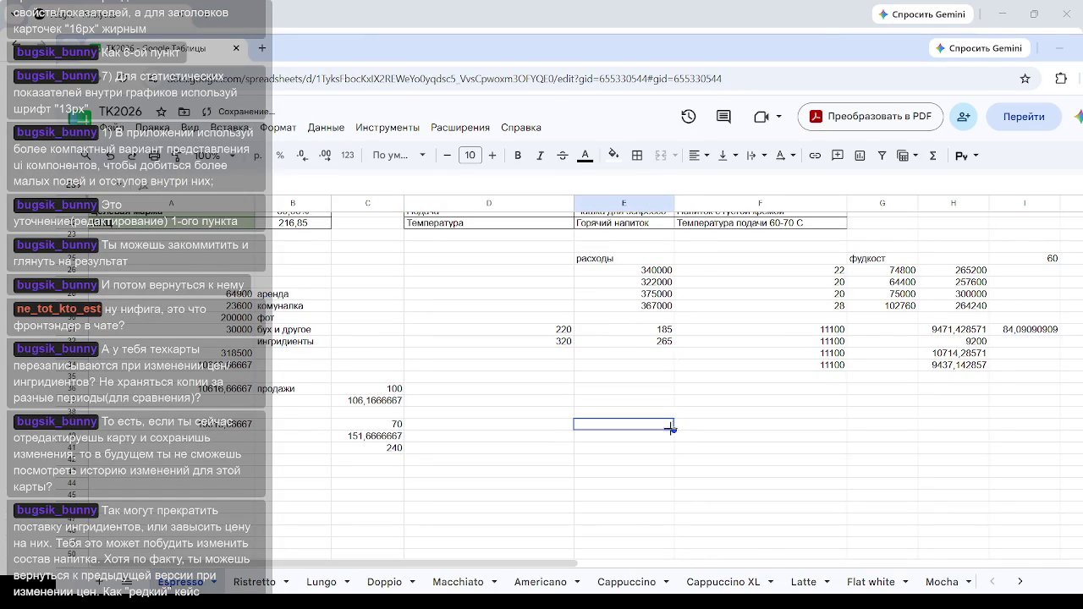
{"action": "left_click", "coordinate": [665, 339]}
{"action": "key", "text": "ctrl+z"}
{"action": "left_click", "coordinate": [665, 403]}
{"action": "left_click", "coordinate": [661, 341]}
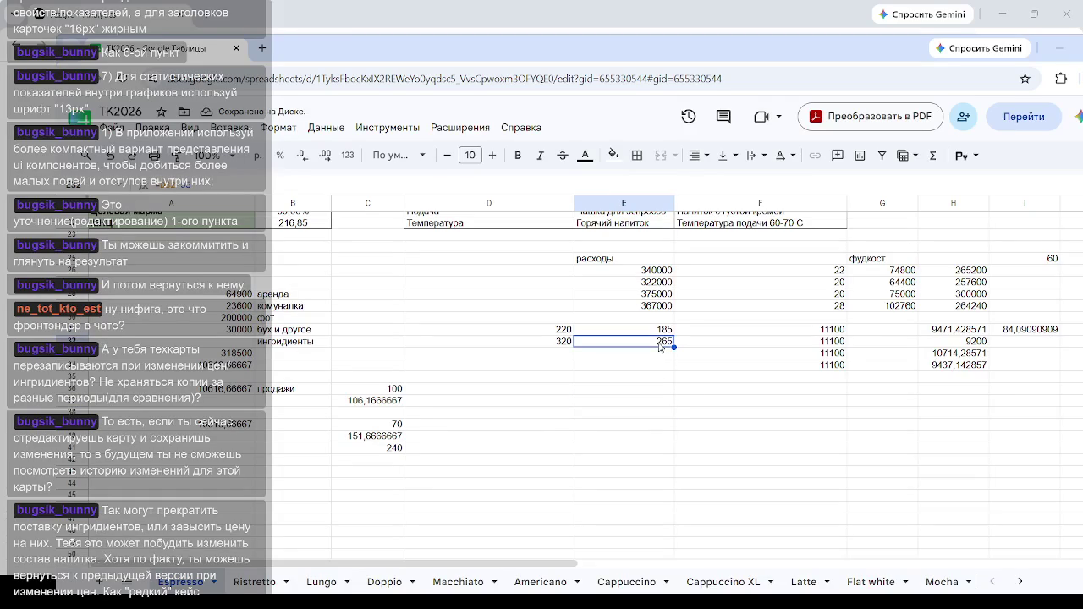
{"action": "left_click", "coordinate": [745, 475]}
Step: Add the food-cost formula =E32*100/D32 beside 9200, giving 82,8125
{"action": "left_click", "coordinate": [1013, 343]}
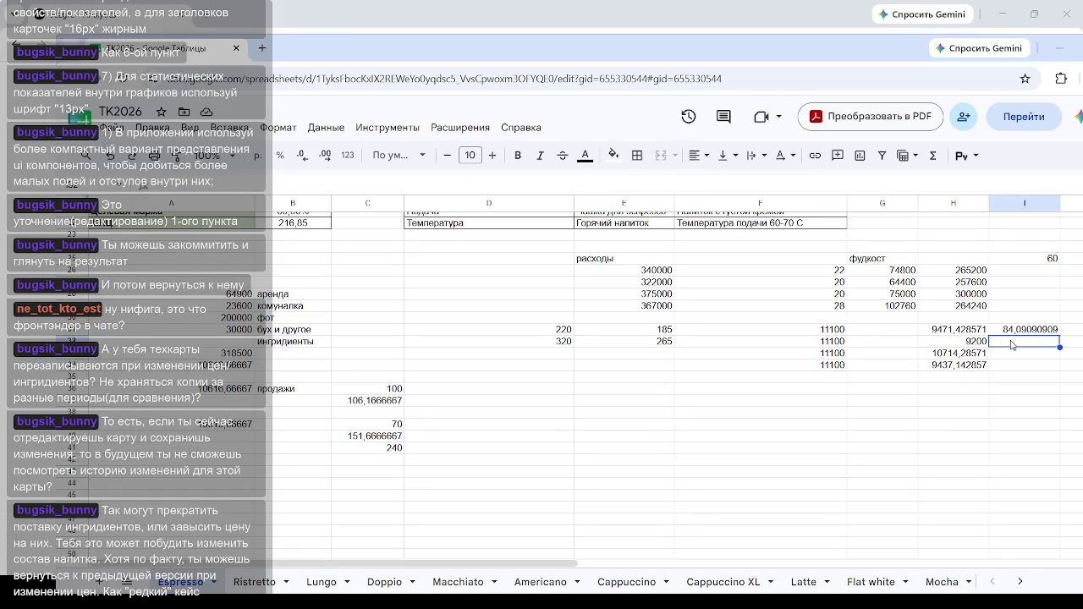
{"action": "type", "text": "="}
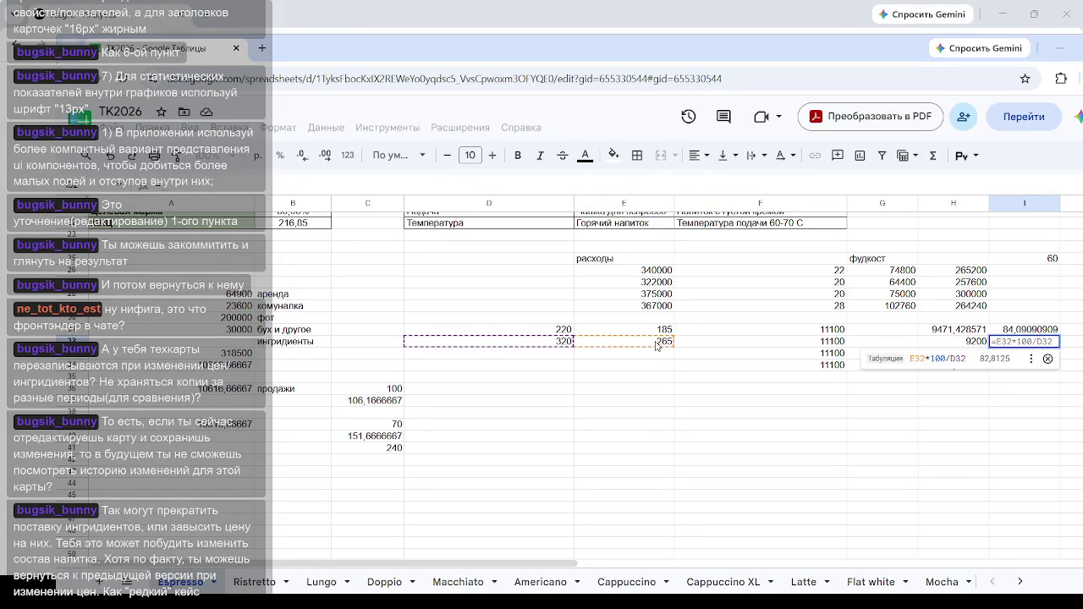
{"action": "left_click", "coordinate": [657, 343]}
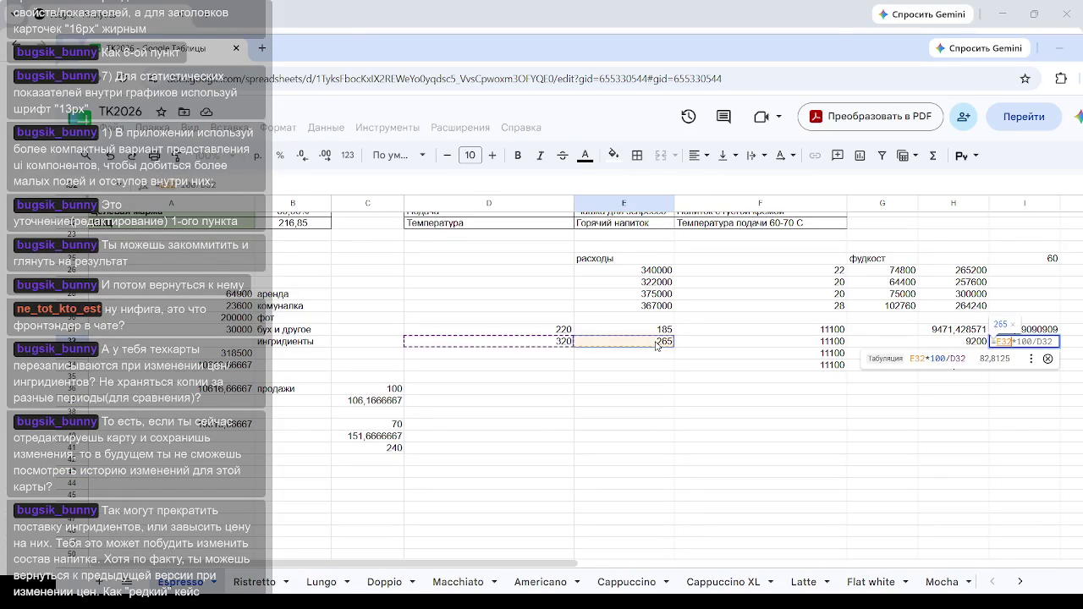
{"action": "type", "text": "*1"}
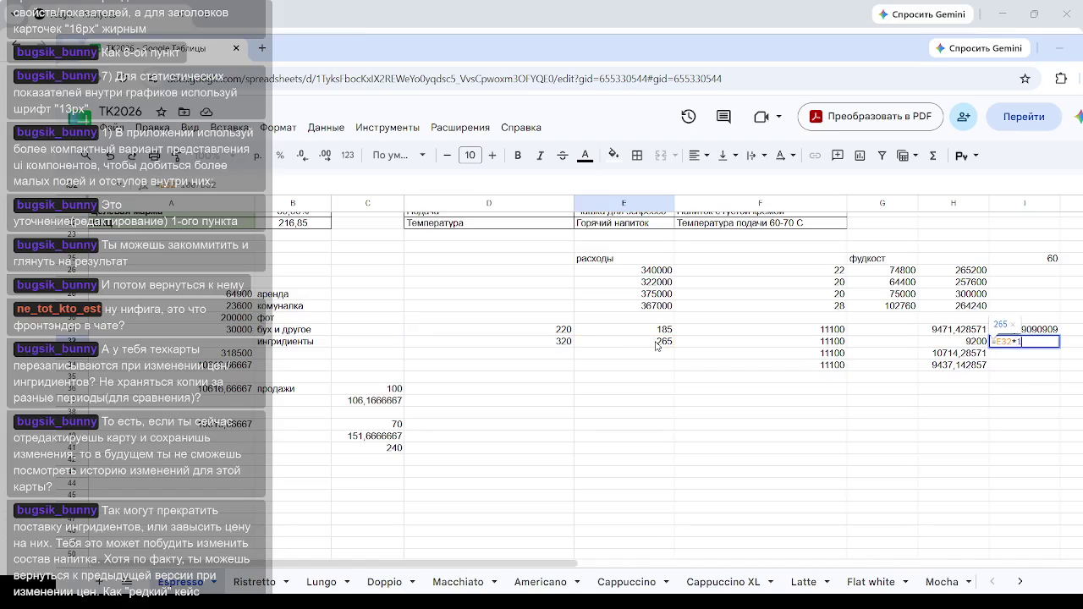
{"action": "type", "text": "00/"}
{"action": "left_click", "coordinate": [563, 343]}
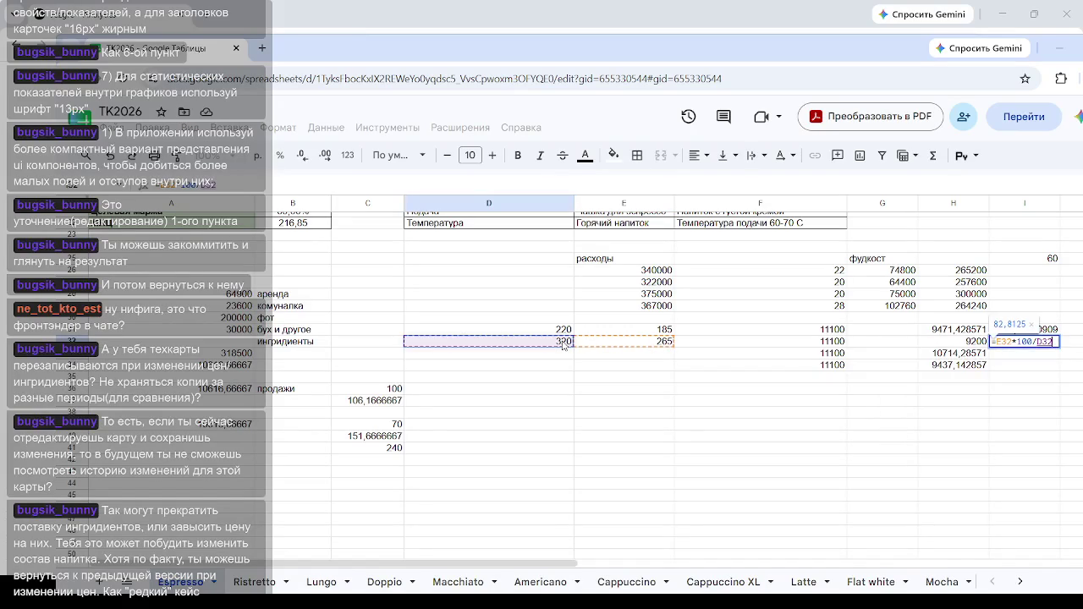
{"action": "key", "text": "Return"}
{"action": "left_click", "coordinate": [1011, 437]}
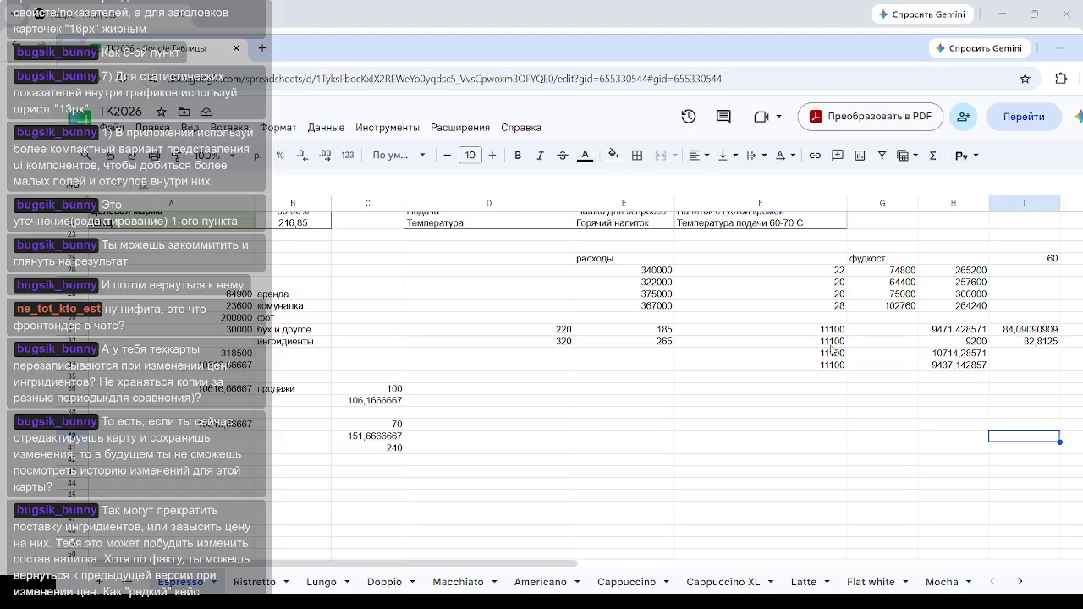
{"action": "left_click", "coordinate": [834, 343]}
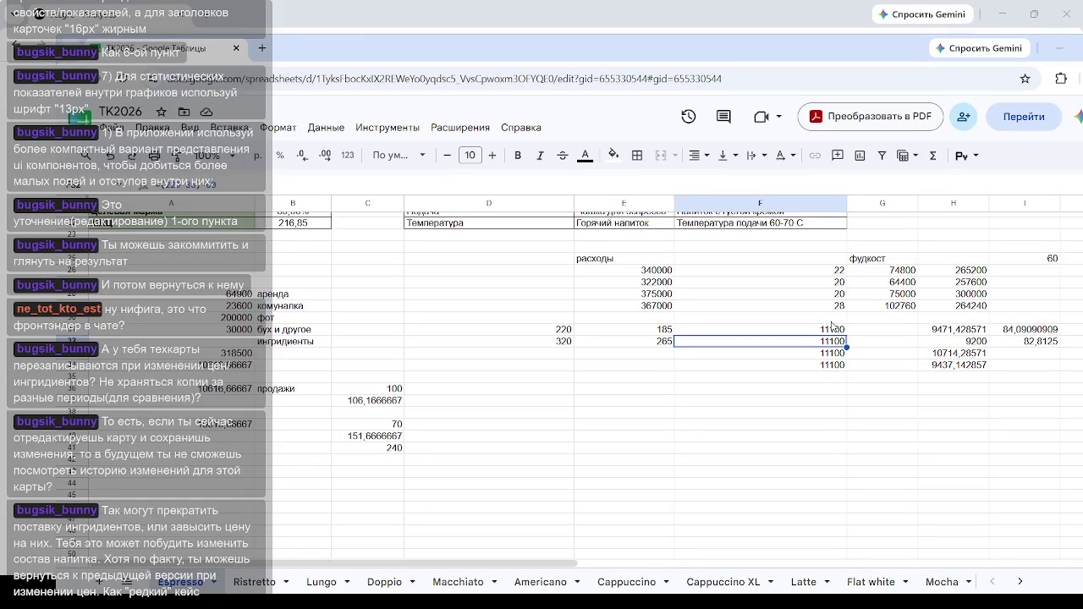
Step: Replace 11100 with =265*60 so the ingredients row shows 15900, then recheck 82,8125
{"action": "type", "text": "2"}
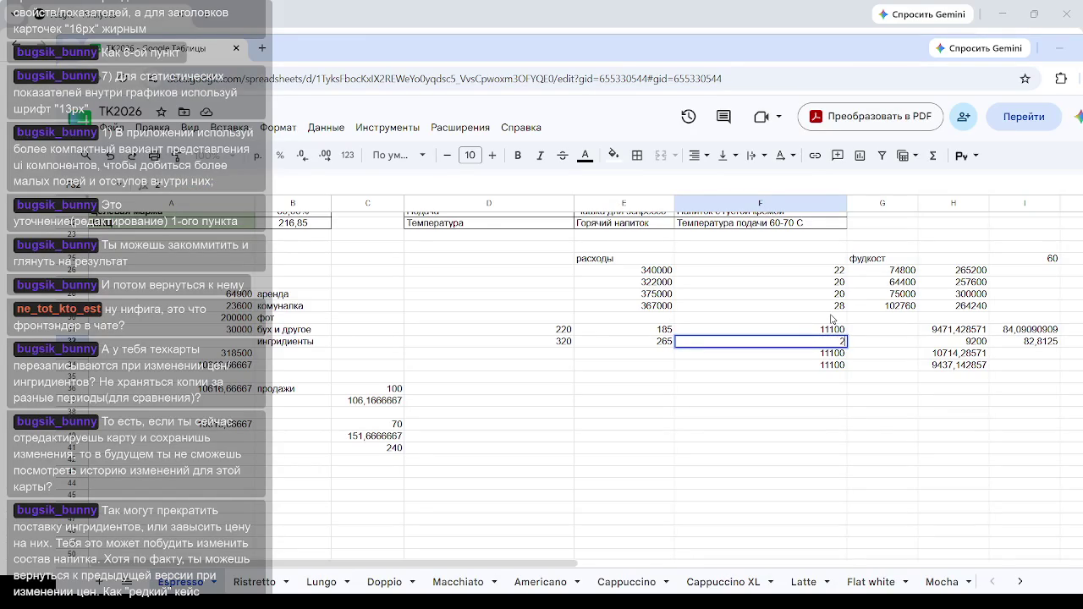
{"action": "type", "text": "-265"}
{"action": "key", "text": "BackSpace"}
{"action": "key", "text": "BackSpace"}
{"action": "key", "text": "BackSpace"}
{"action": "key", "text": "BackSpace"}
{"action": "type", "text": "=265*"}
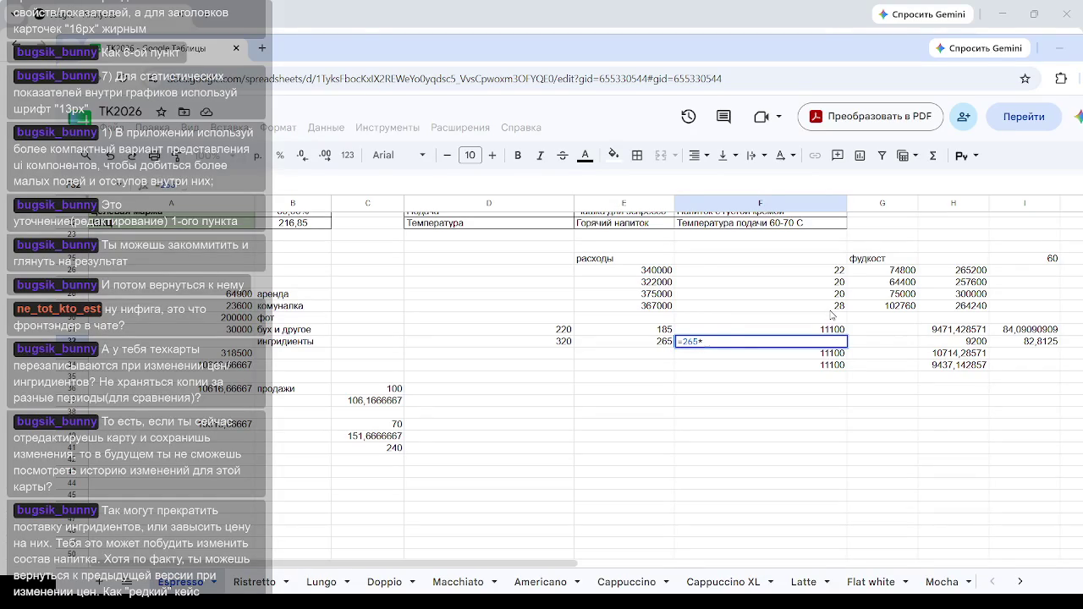
{"action": "type", "text": "60"}
{"action": "key", "text": "Return"}
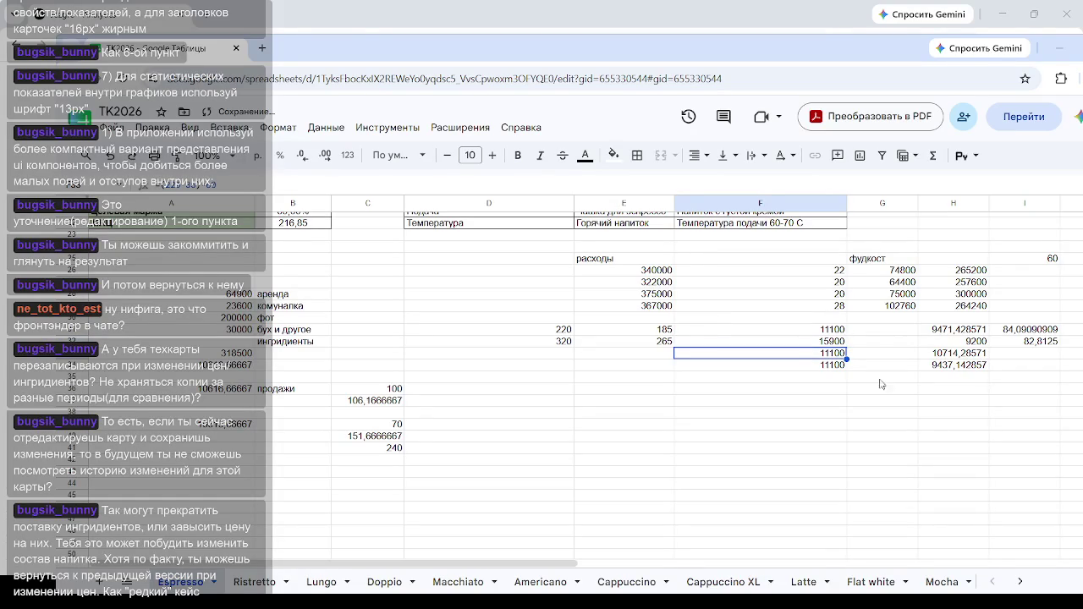
{"action": "left_click", "coordinate": [858, 401]}
{"action": "left_click", "coordinate": [820, 342]}
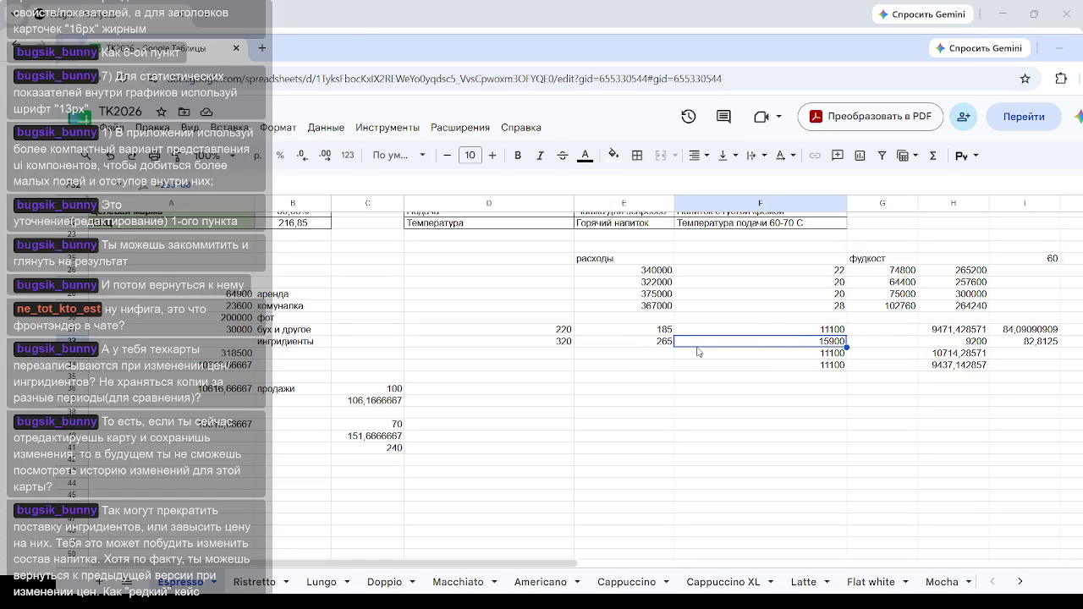
{"action": "left_click", "coordinate": [1039, 345]}
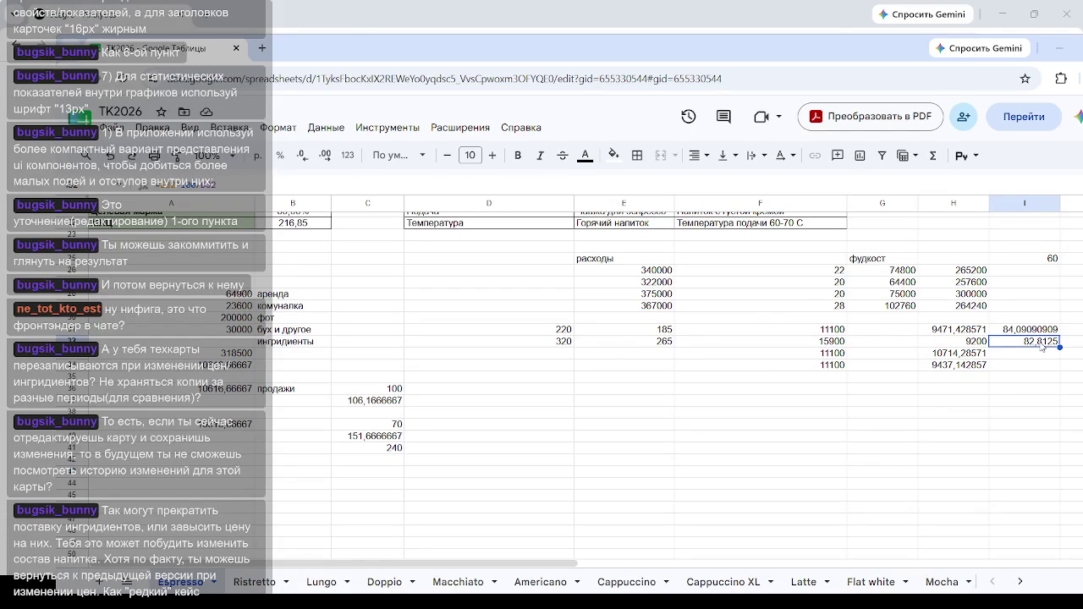
{"action": "left_click", "coordinate": [834, 343]}
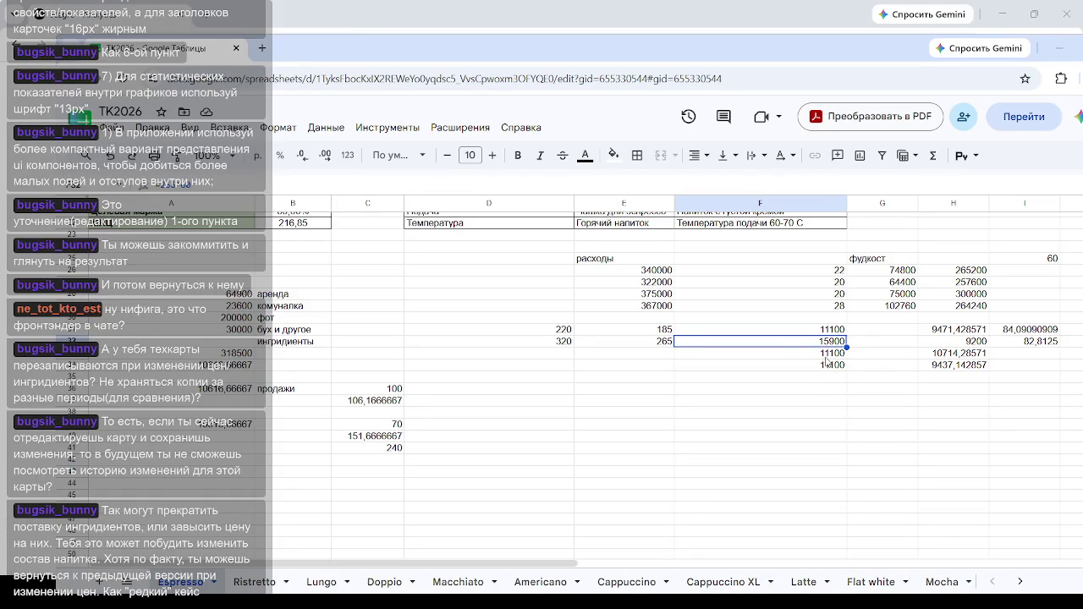
{"action": "left_click", "coordinate": [570, 343]}
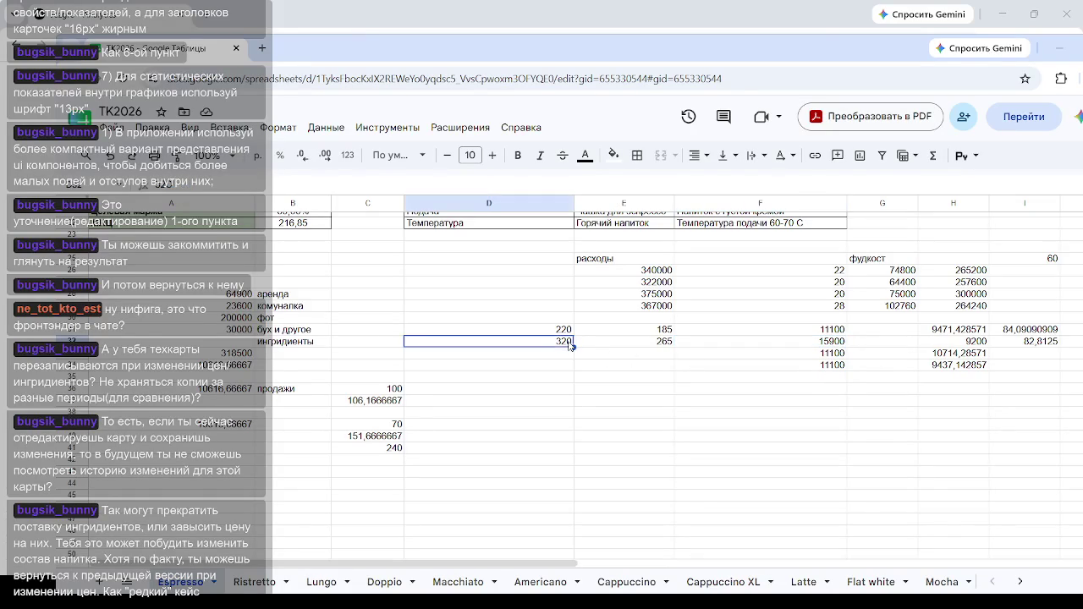
{"action": "left_click", "coordinate": [662, 339]}
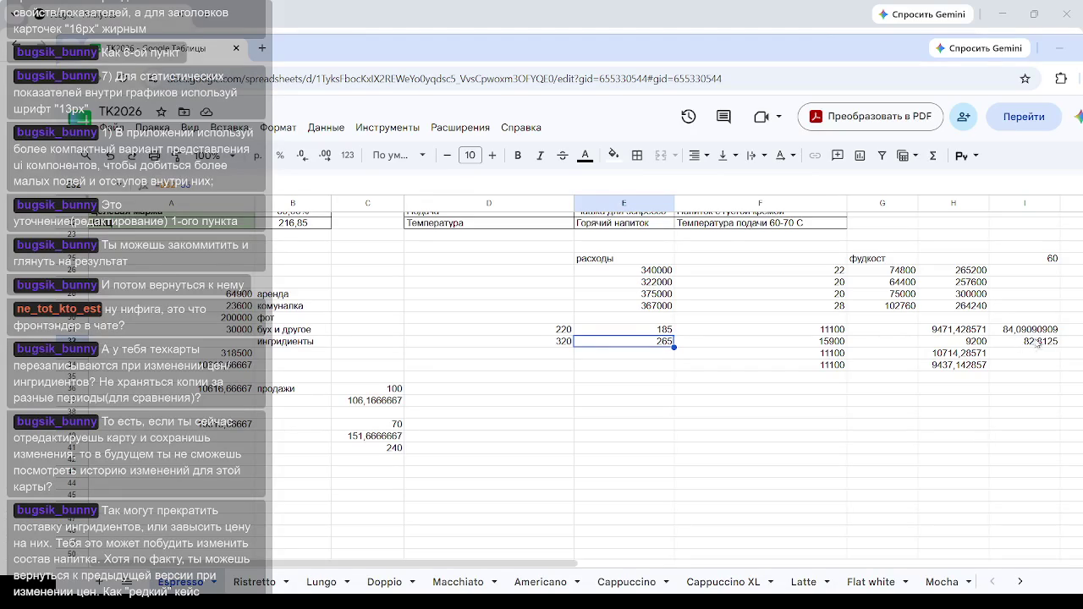
{"action": "left_click", "coordinate": [543, 342]}
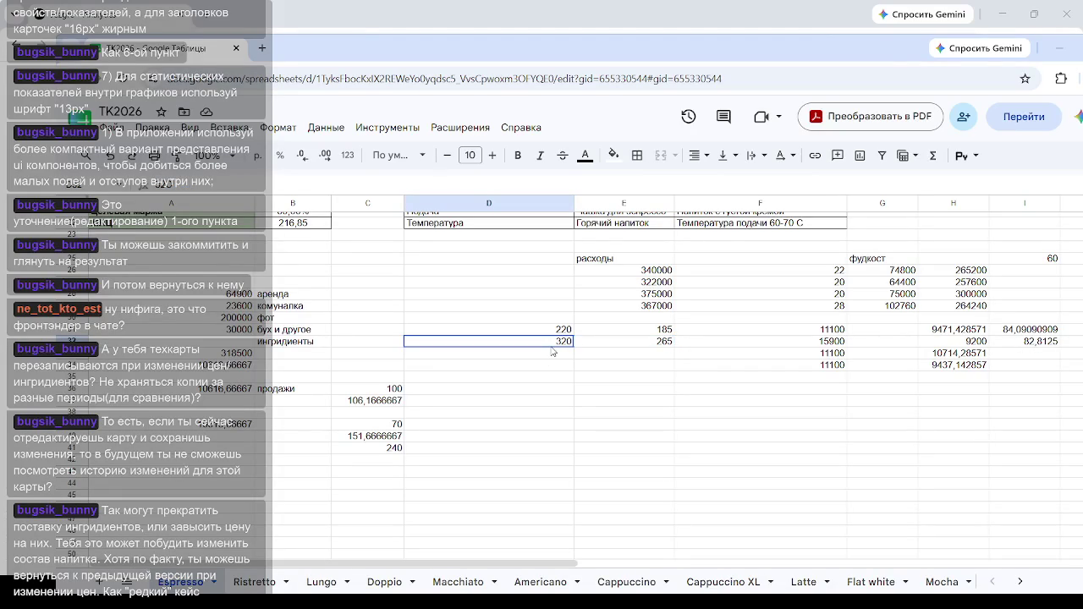
{"action": "left_click", "coordinate": [156, 186]}
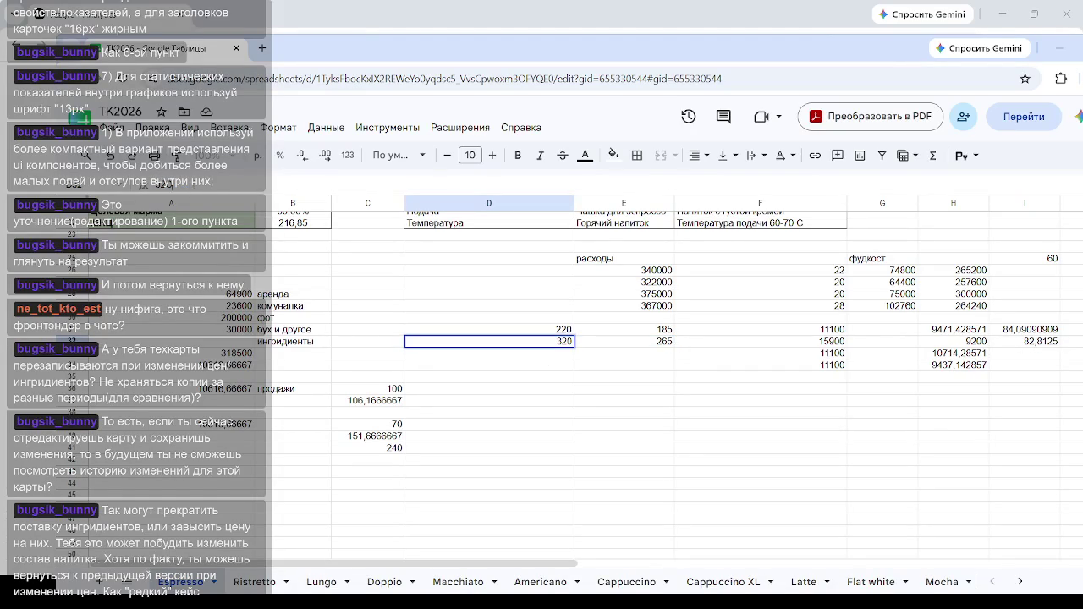
{"action": "key", "text": "BackSpace"}
{"action": "key", "text": "BackSpace"}
{"action": "type", "text": "00"}
{"action": "left_click", "coordinate": [634, 466]}
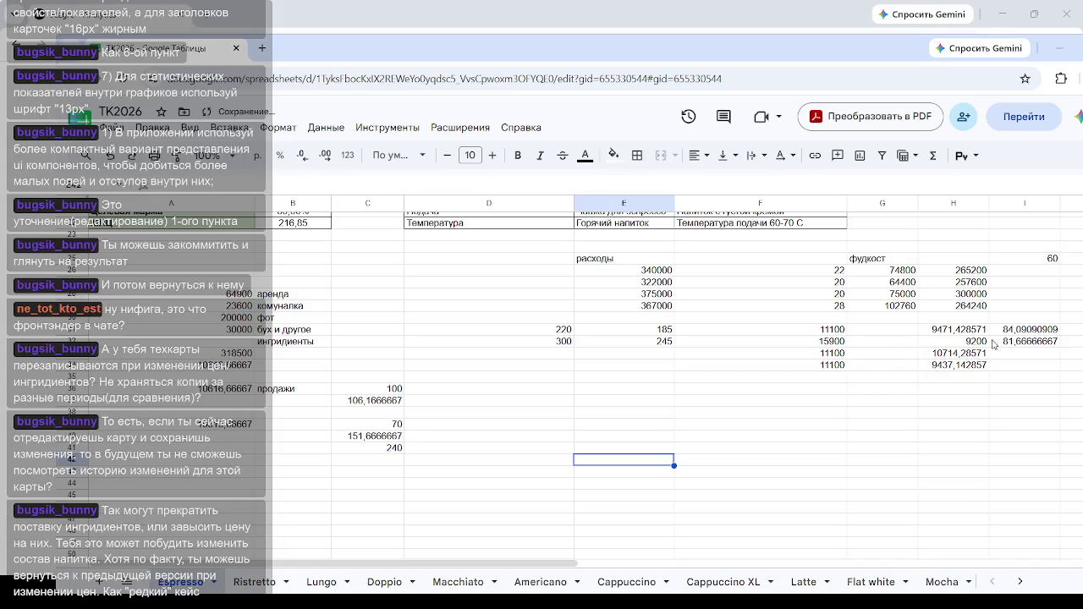
{"action": "left_click", "coordinate": [1018, 345]}
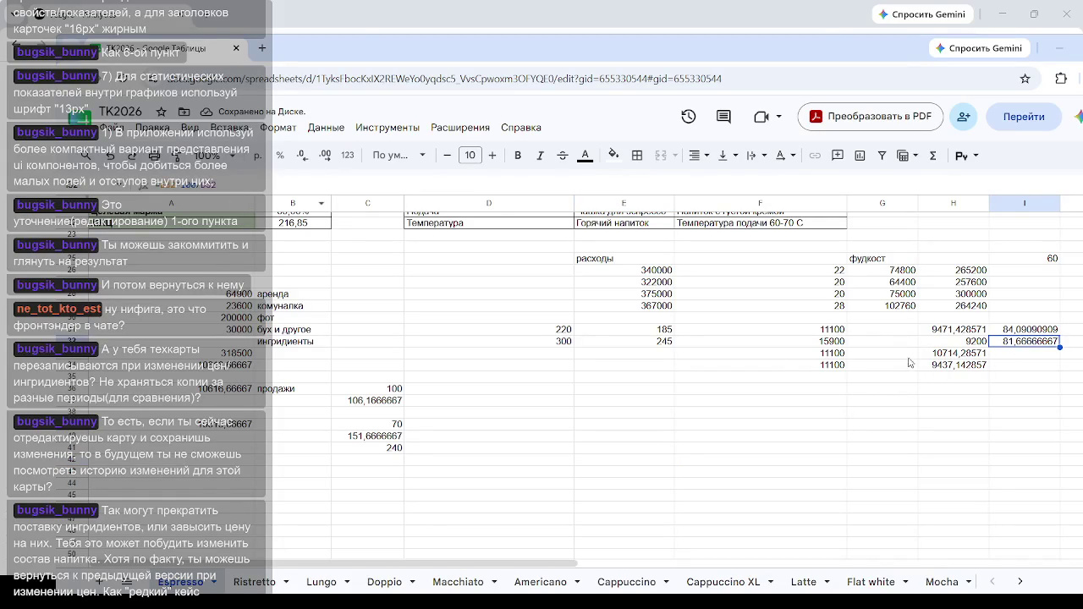
{"action": "left_click", "coordinate": [559, 342]}
{"action": "type", "text": "3"}
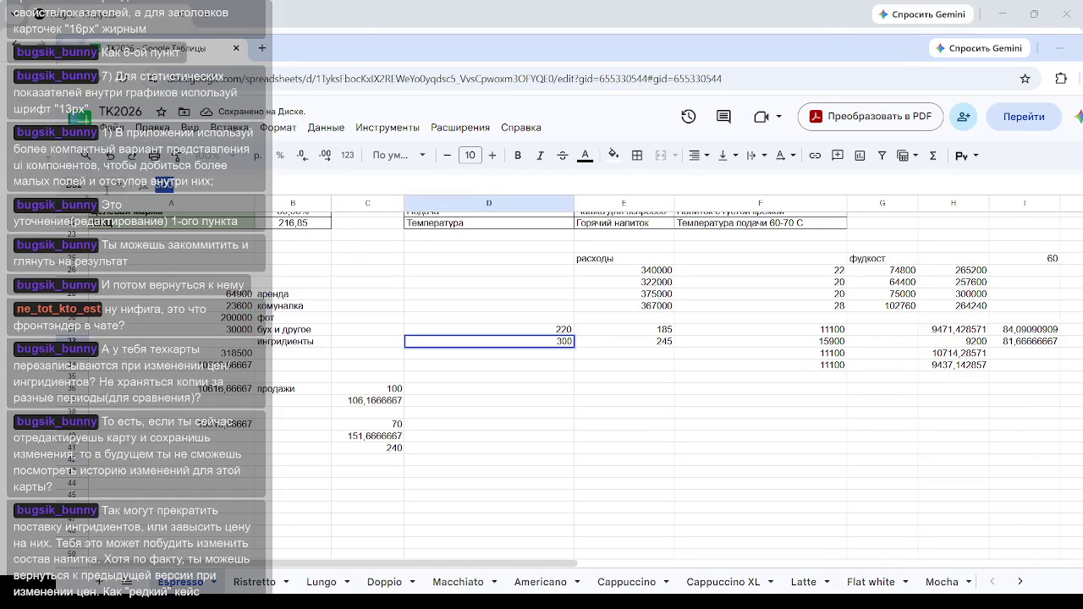
{"action": "type", "text": "20"}
{"action": "left_click", "coordinate": [630, 446]}
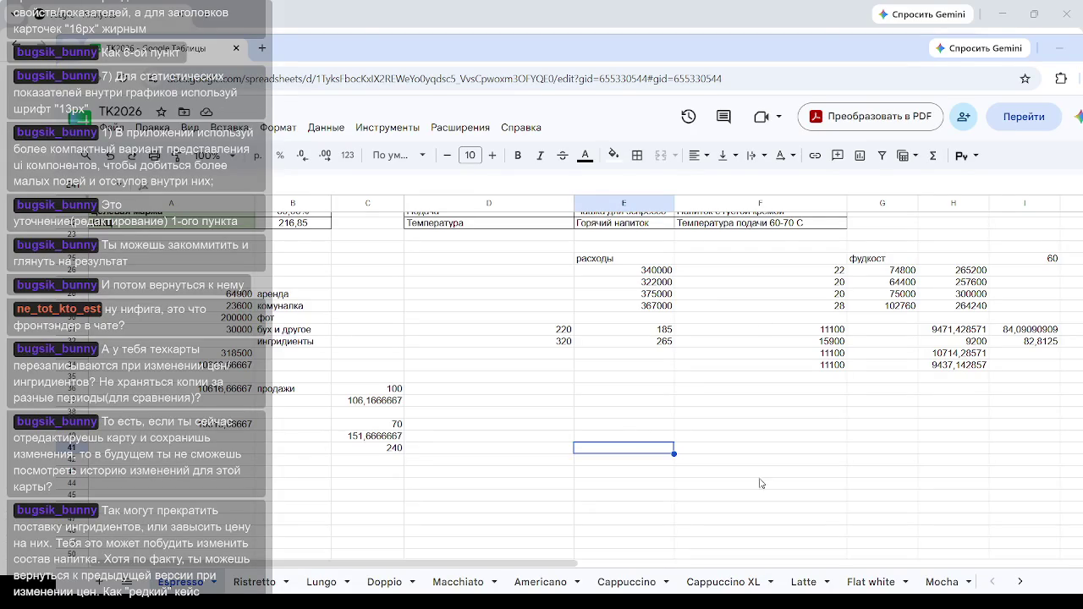
{"action": "left_click", "coordinate": [835, 342]}
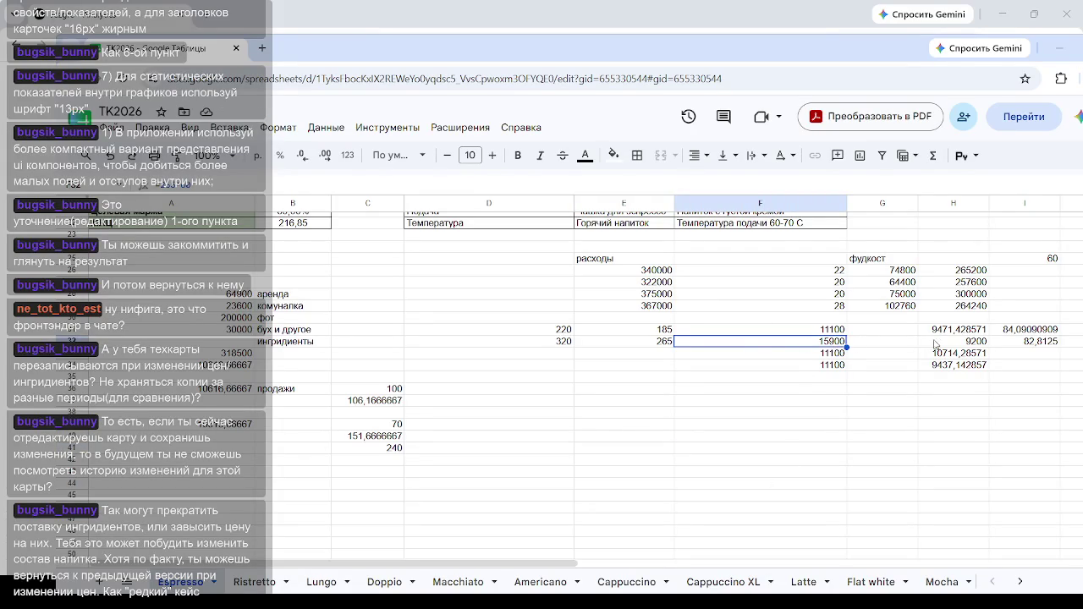
{"action": "left_click", "coordinate": [1032, 331]}
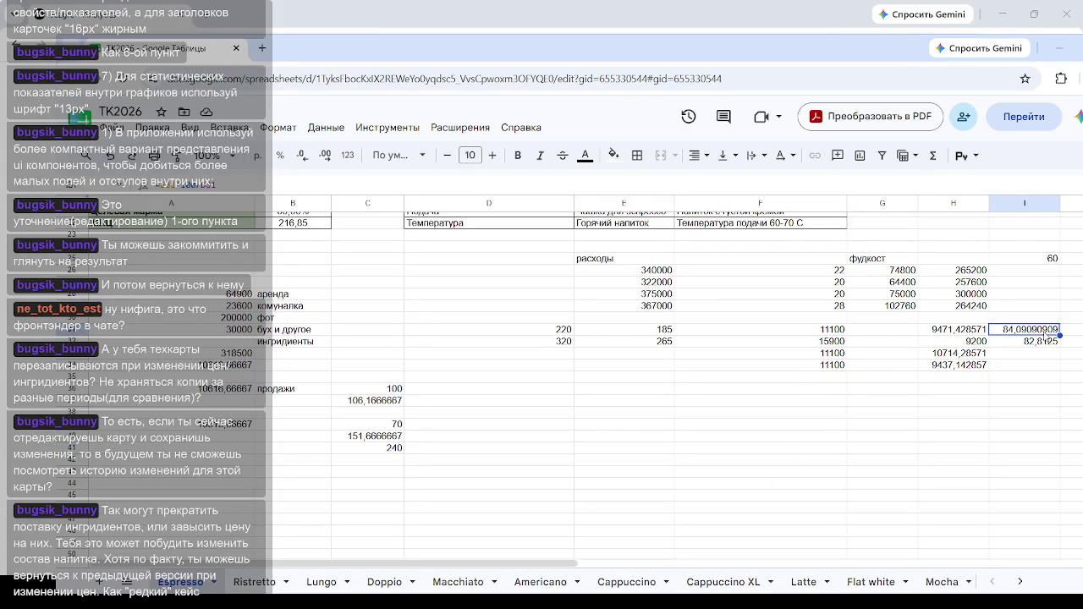
{"action": "left_click", "coordinate": [1046, 343]}
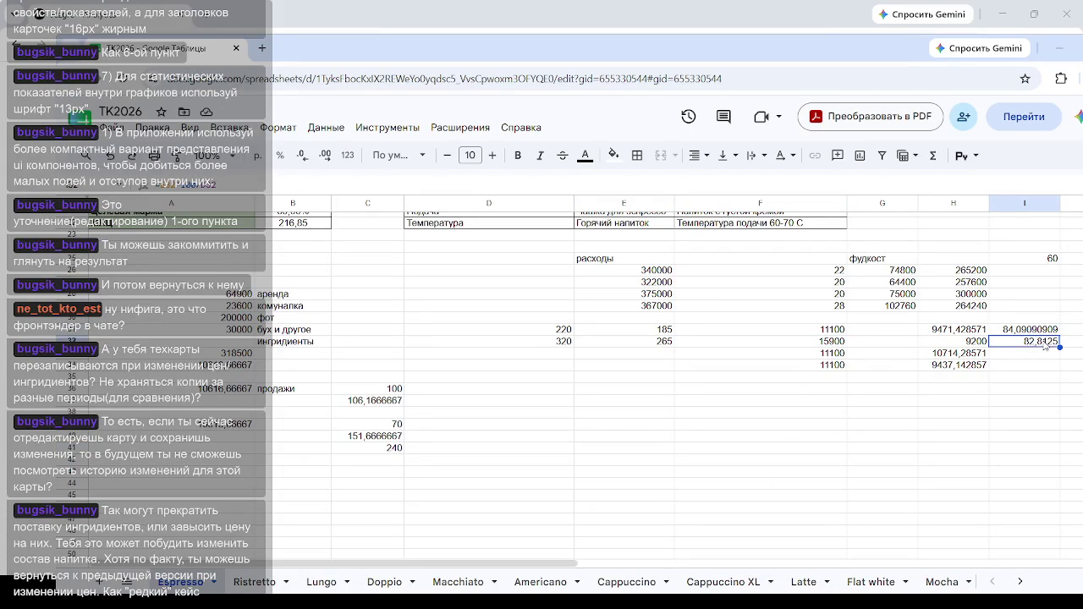
{"action": "left_click", "coordinate": [836, 345]}
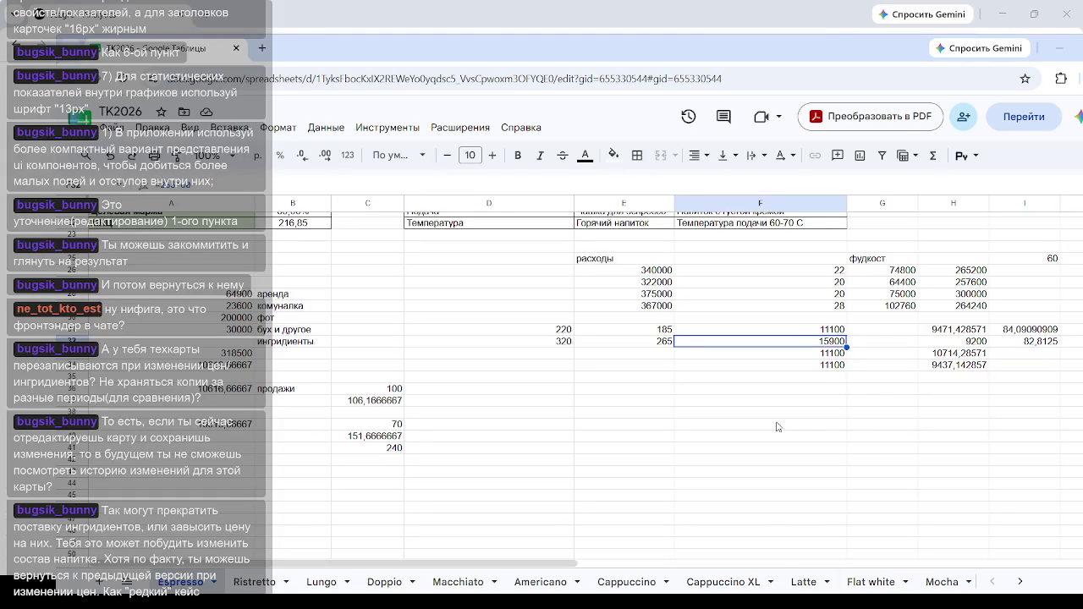
{"action": "left_click", "coordinate": [715, 438]}
{"action": "left_click", "coordinate": [665, 342]}
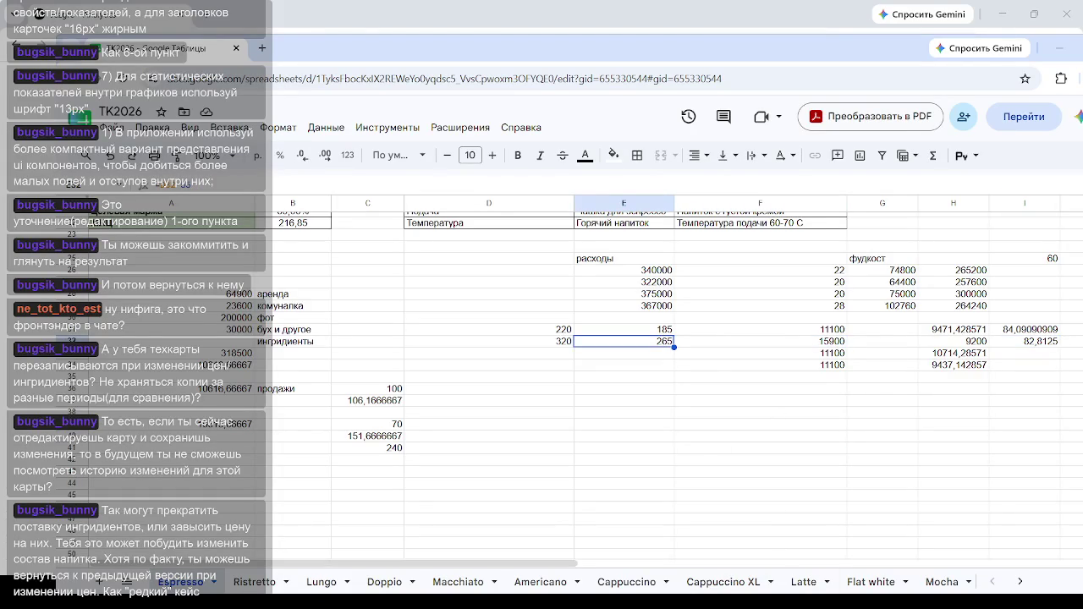
{"action": "left_click", "coordinate": [799, 354]}
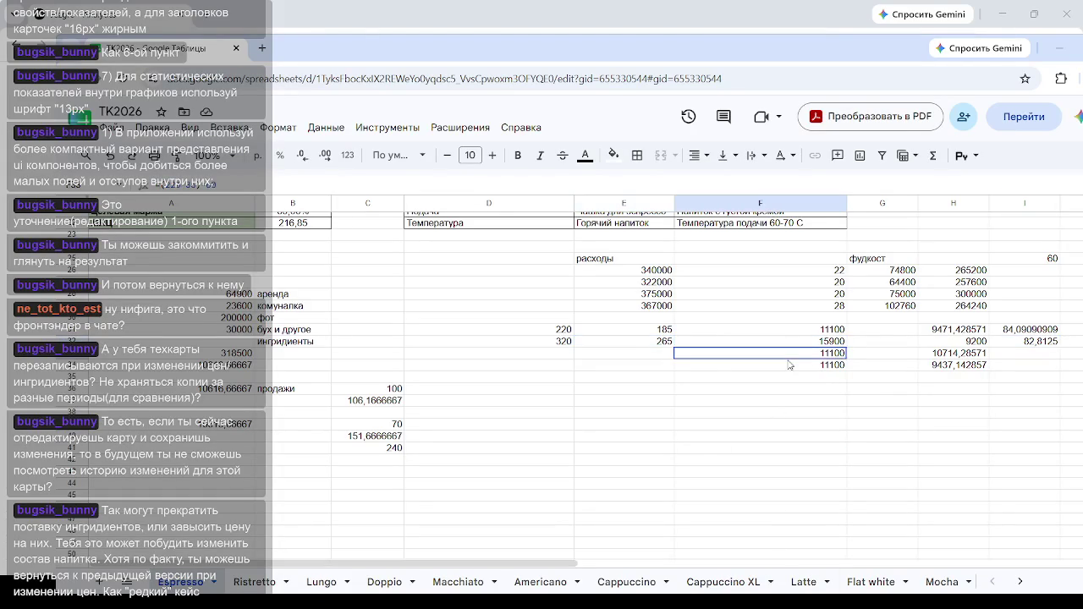
{"action": "left_click", "coordinate": [837, 334]}
{"action": "left_click", "coordinate": [831, 343]}
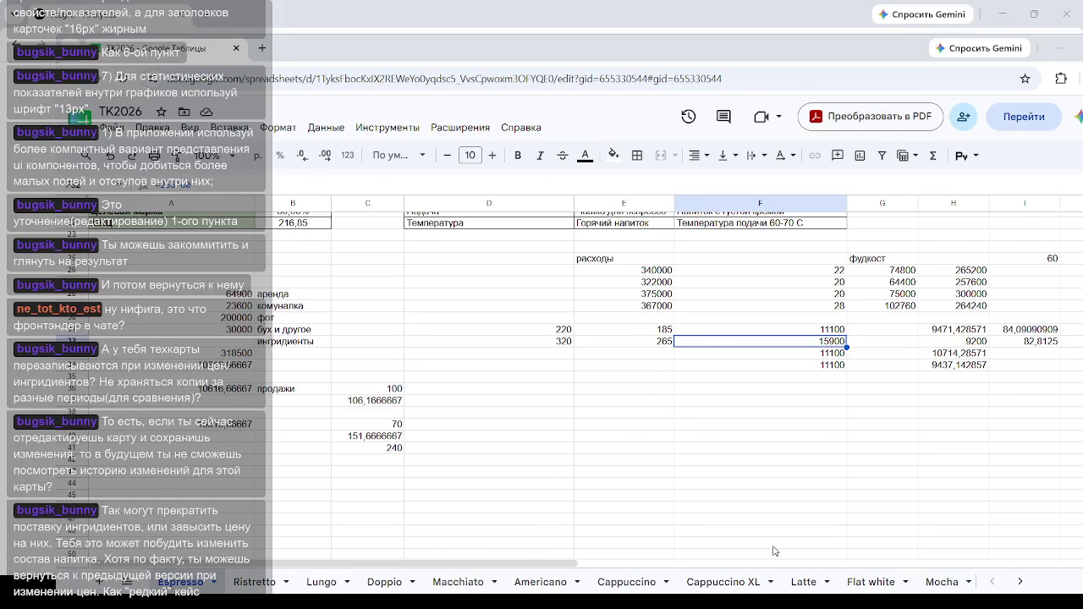
{"action": "left_click", "coordinate": [705, 445]}
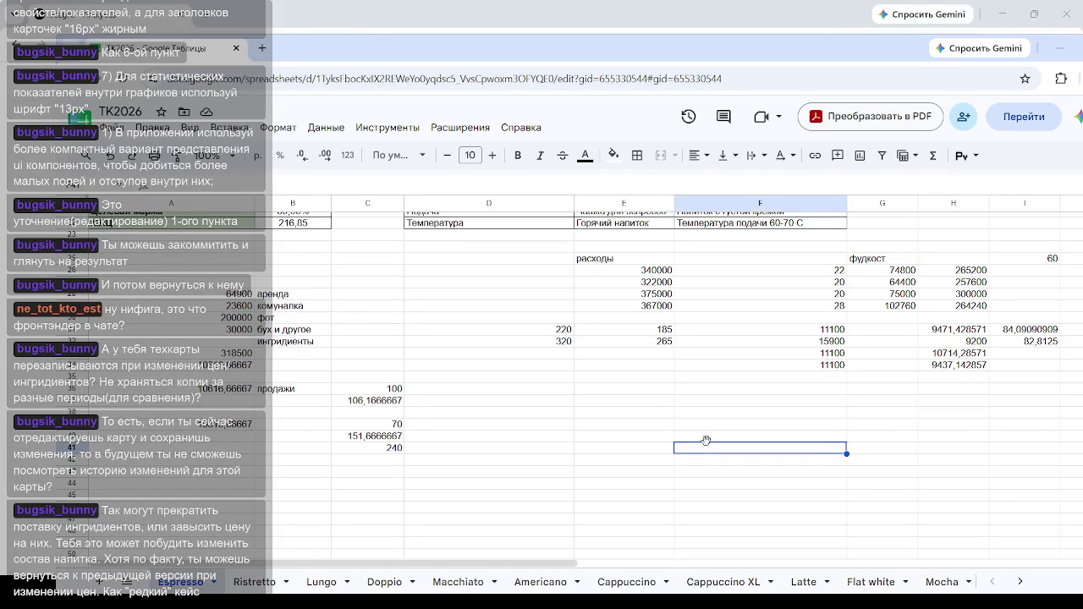
{"action": "left_click", "coordinate": [554, 377]}
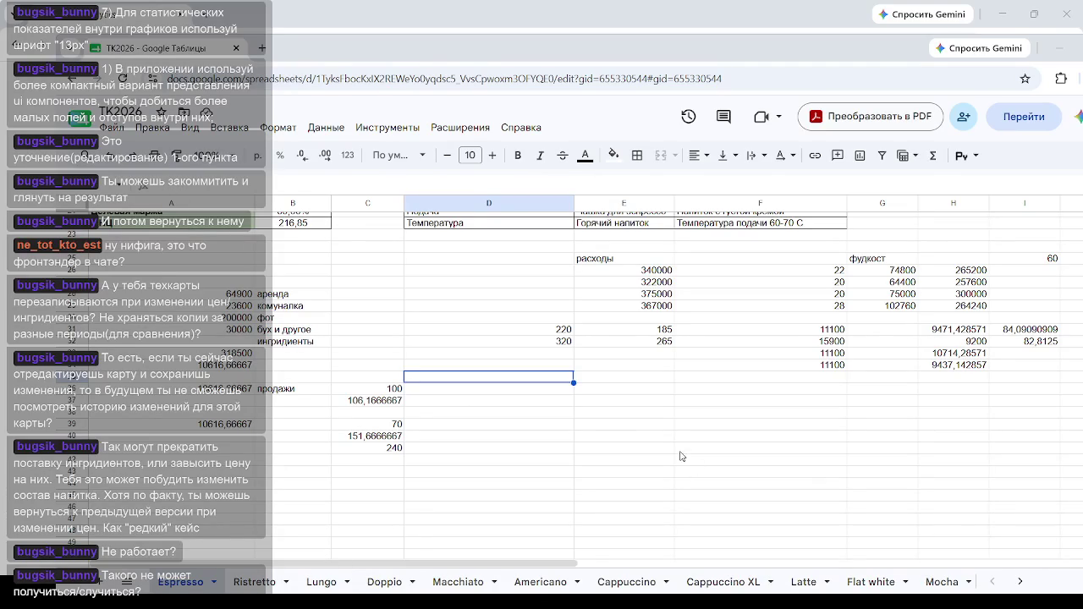
{"action": "left_click", "coordinate": [645, 423]}
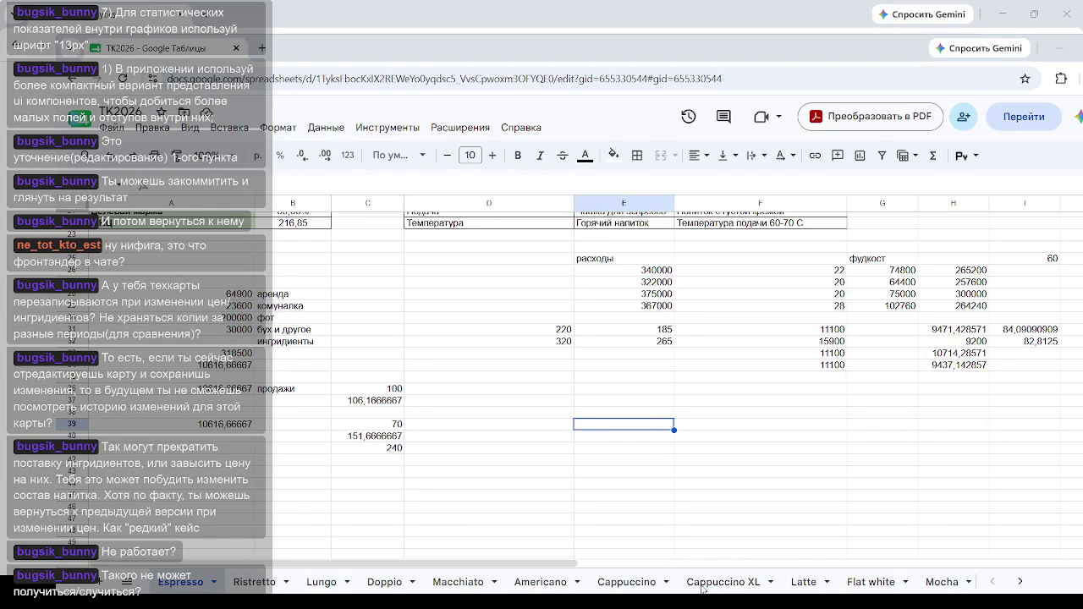
{"action": "left_click", "coordinate": [801, 330]}
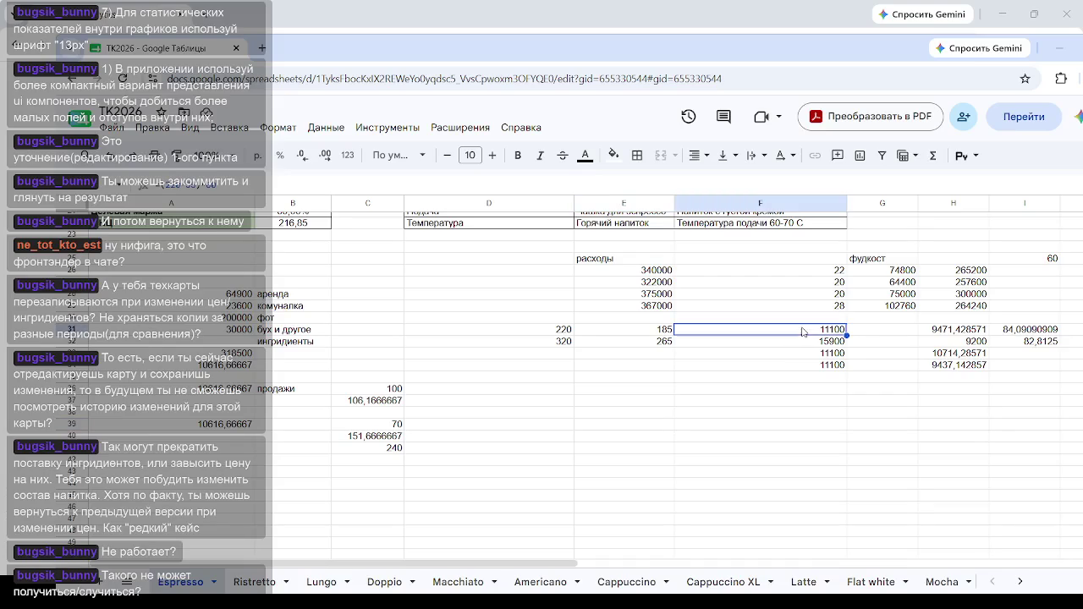
Step: Check the H31:H34 food-cost figures, then clear the scratch cells in columns A–D
{"action": "left_click", "coordinate": [953, 391]}
{"action": "left_click_drag", "start_coordinate": [961, 330], "coordinate": [961, 365]}
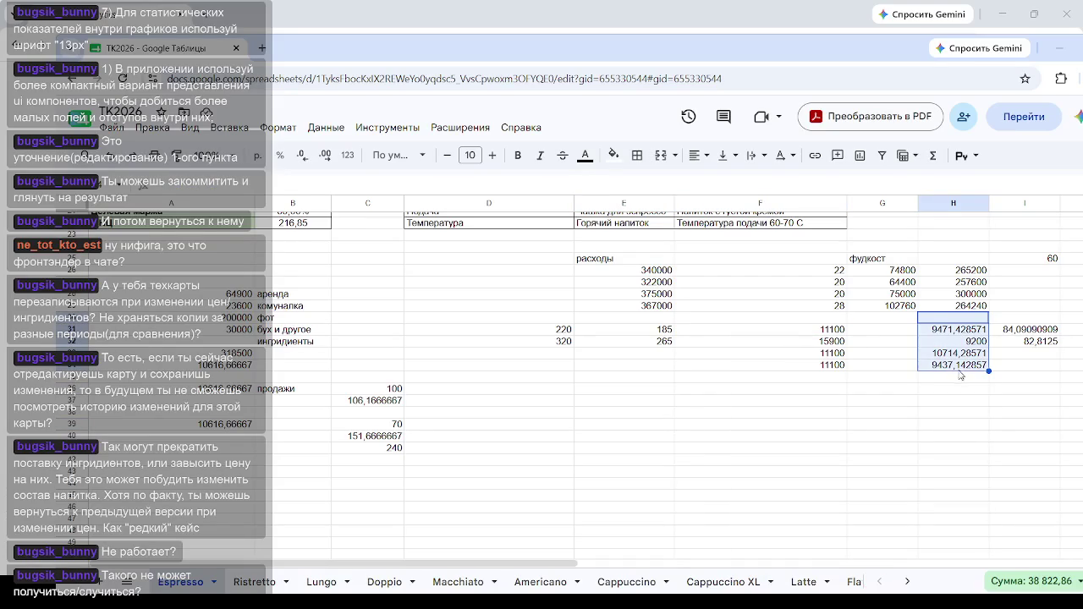
{"action": "left_click", "coordinate": [948, 395]}
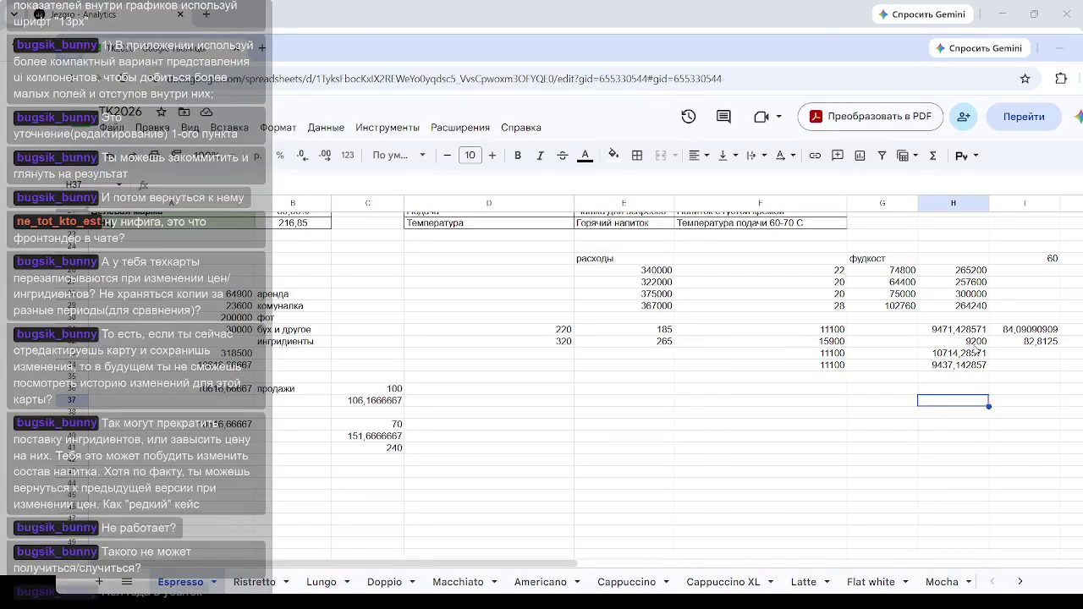
{"action": "left_click", "coordinate": [973, 333]}
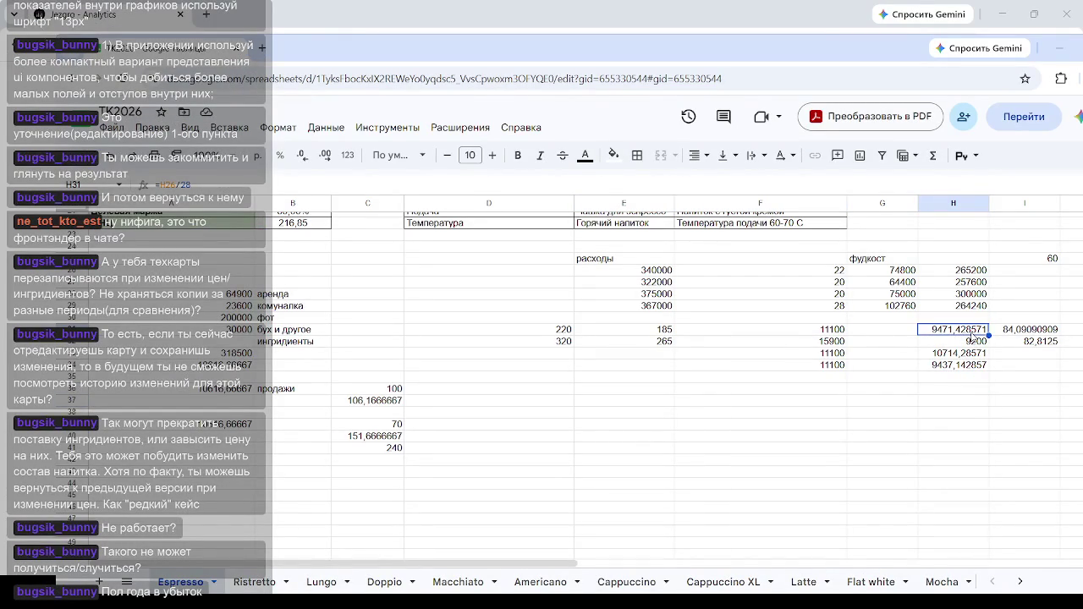
{"action": "scroll", "coordinate": [423, 432], "scroll_direction": "down", "scroll_amount": 3}
{"action": "scroll", "coordinate": [220, 359], "scroll_direction": "up", "scroll_amount": 6}
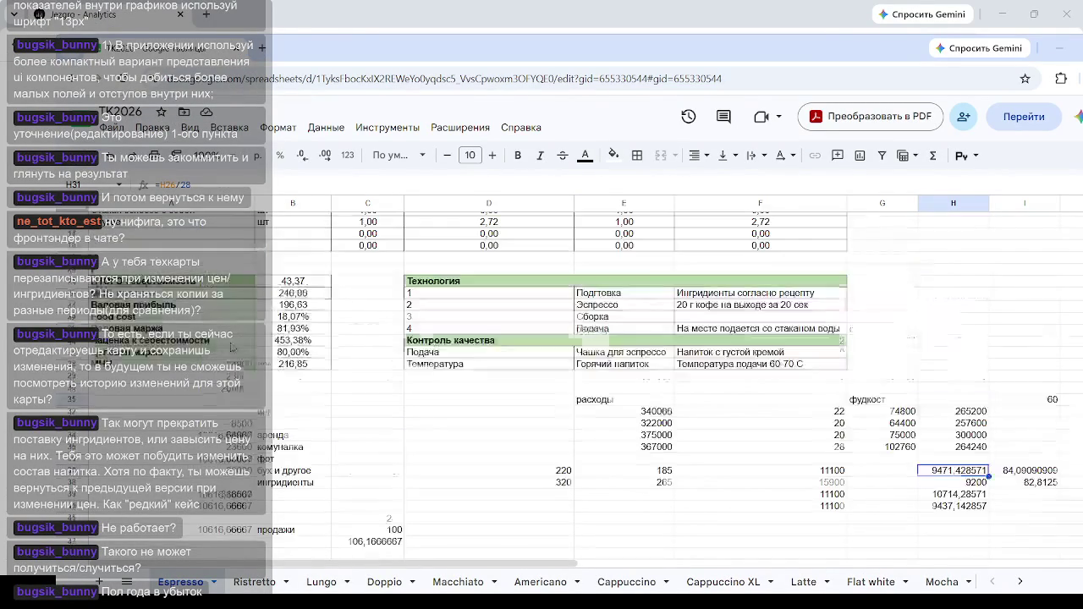
{"action": "scroll", "coordinate": [230, 347], "scroll_direction": "down", "scroll_amount": 3}
{"action": "mouse_move", "coordinate": [212, 281]}
{"action": "left_mouse_down"}
{"action": "mouse_move", "coordinate": [324, 362]}
{"action": "mouse_move", "coordinate": [483, 507]}
{"action": "left_mouse_up"}
{"action": "key", "text": "Delete"}
{"action": "left_click", "coordinate": [609, 317]}
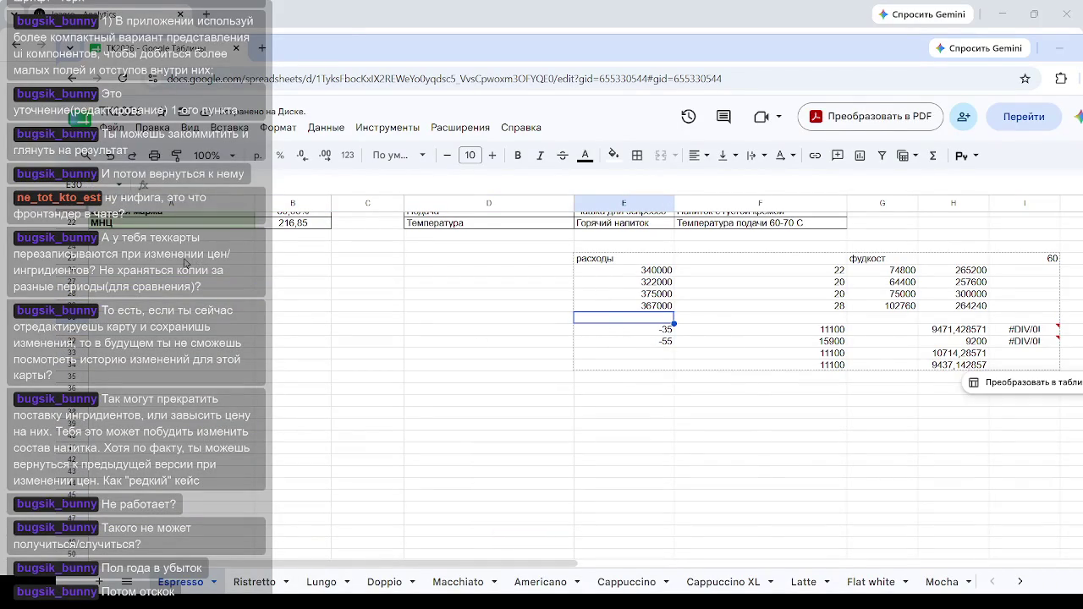
Step: Enter 10000 into cells A25, A26 and A27
{"action": "left_click", "coordinate": [184, 263]}
{"action": "type", "text": "10000"}
{"action": "key", "text": "Return"}
{"action": "type", "text": "10000"}
{"action": "key", "text": "Return"}
{"action": "type", "text": "10000"}
{"action": "key", "text": "Return"}
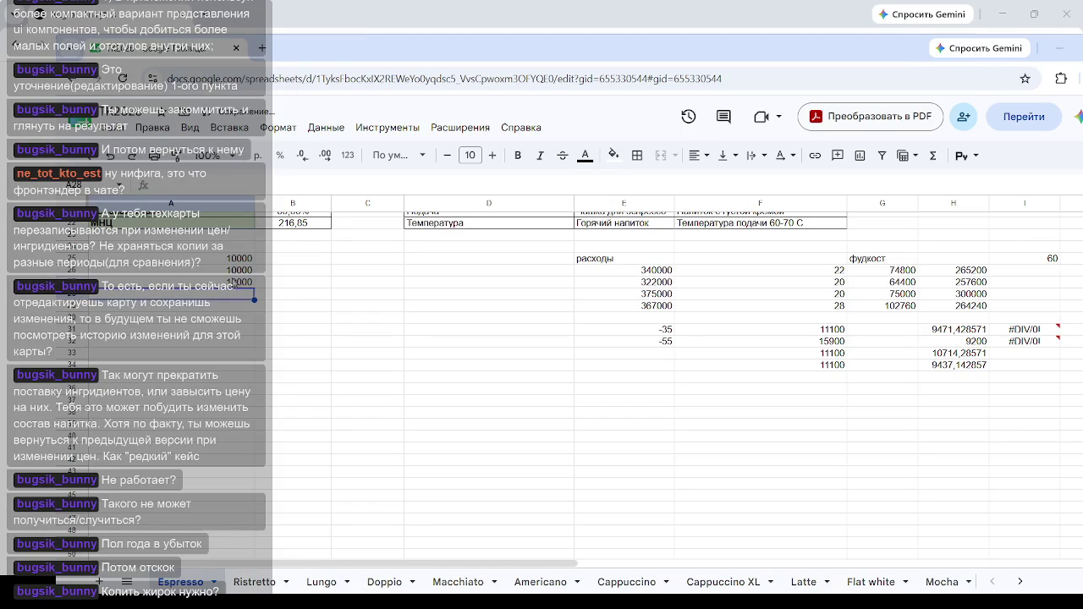
{"action": "left_click_drag", "start_coordinate": [234, 258], "coordinate": [246, 412]}
Step: Extend the 10000 values down column A to row 38
{"action": "left_click", "coordinate": [403, 405]}
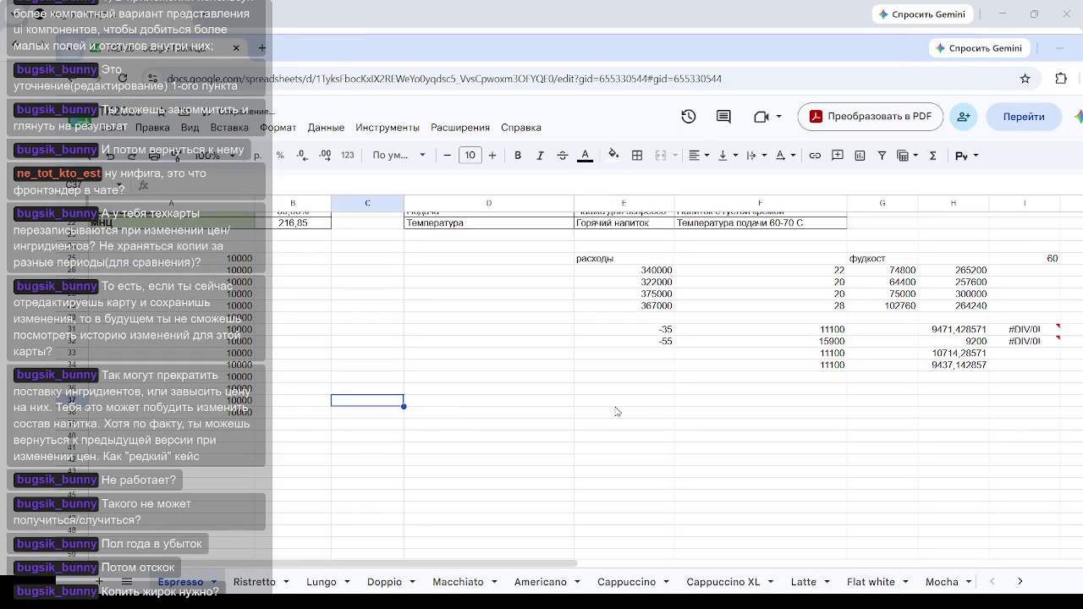
{"action": "left_click", "coordinate": [640, 273]}
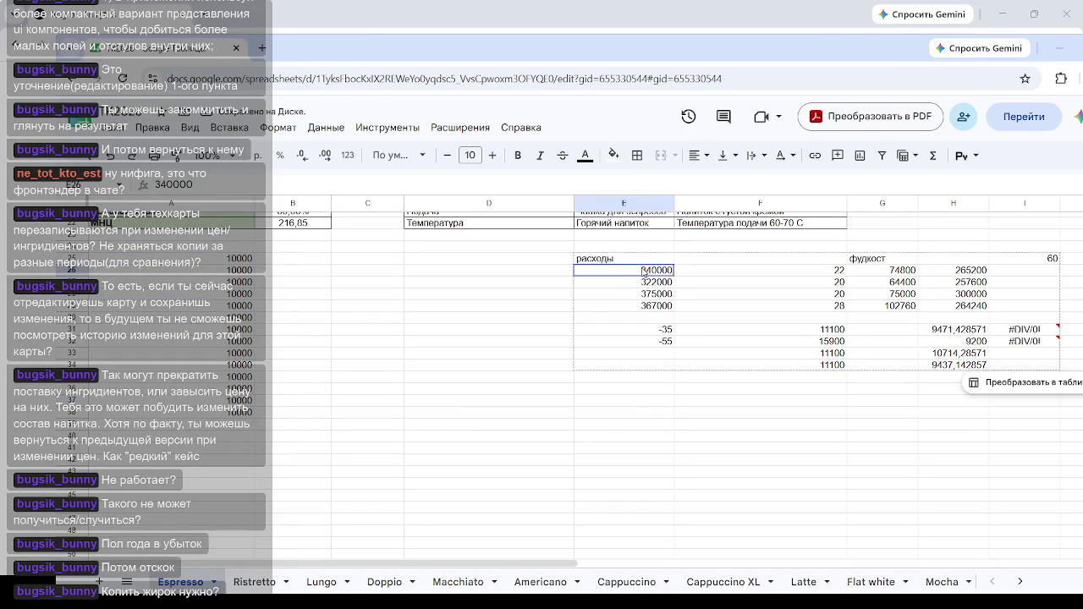
{"action": "left_click", "coordinate": [391, 415]}
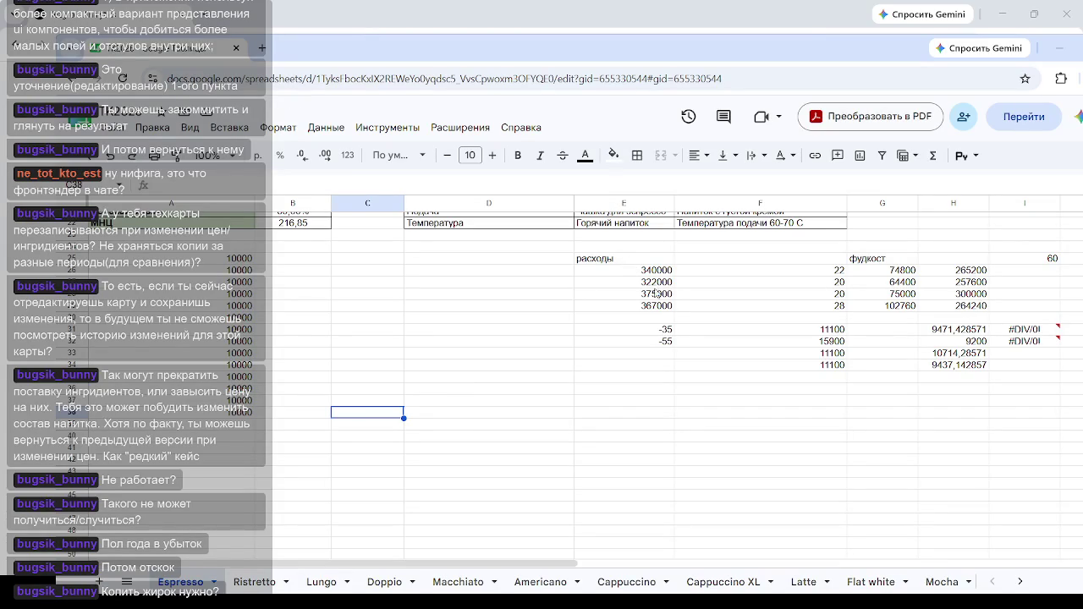
Step: Clear the expense and food-cost figures in E24:H30 and the remaining formulas through row 40
{"action": "left_click_drag", "start_coordinate": [597, 247], "coordinate": [983, 320]}
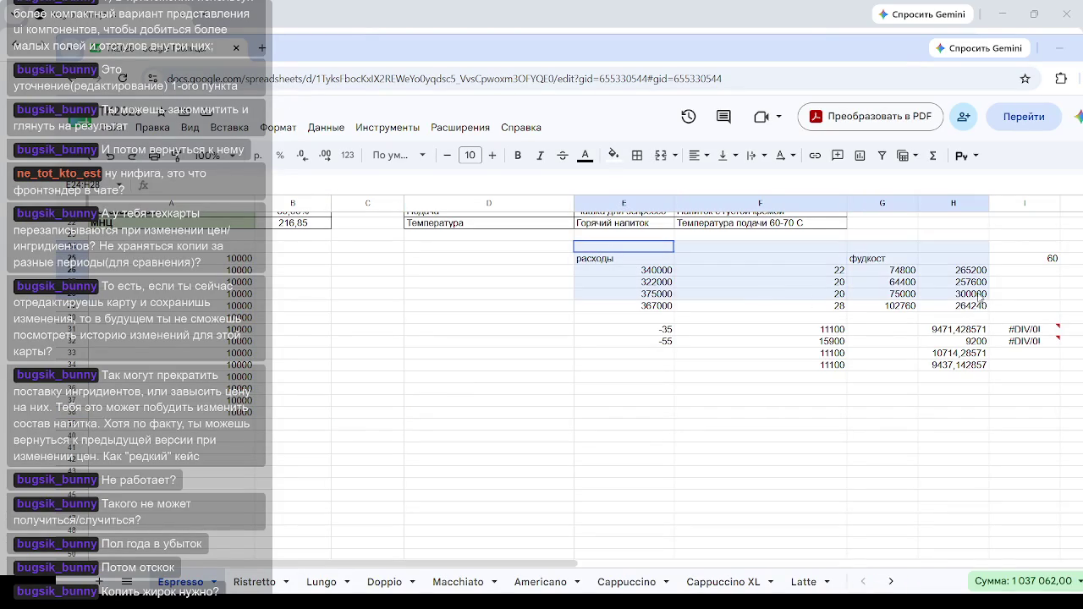
{"action": "key", "text": "Delete"}
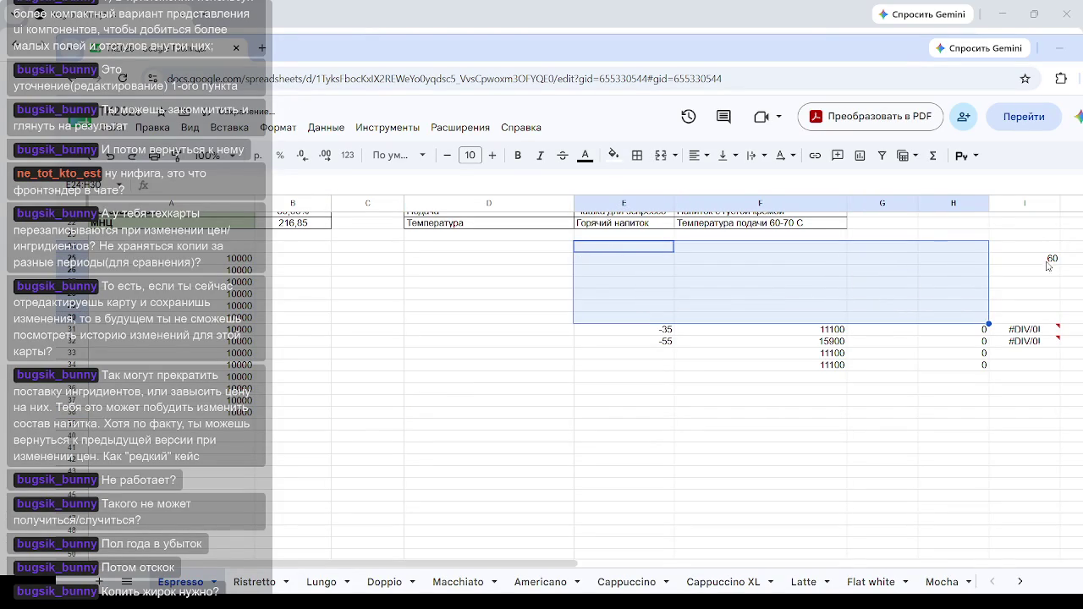
{"action": "left_click", "coordinate": [1049, 260]}
{"action": "left_click_drag", "start_coordinate": [617, 305], "coordinate": [1079, 437]}
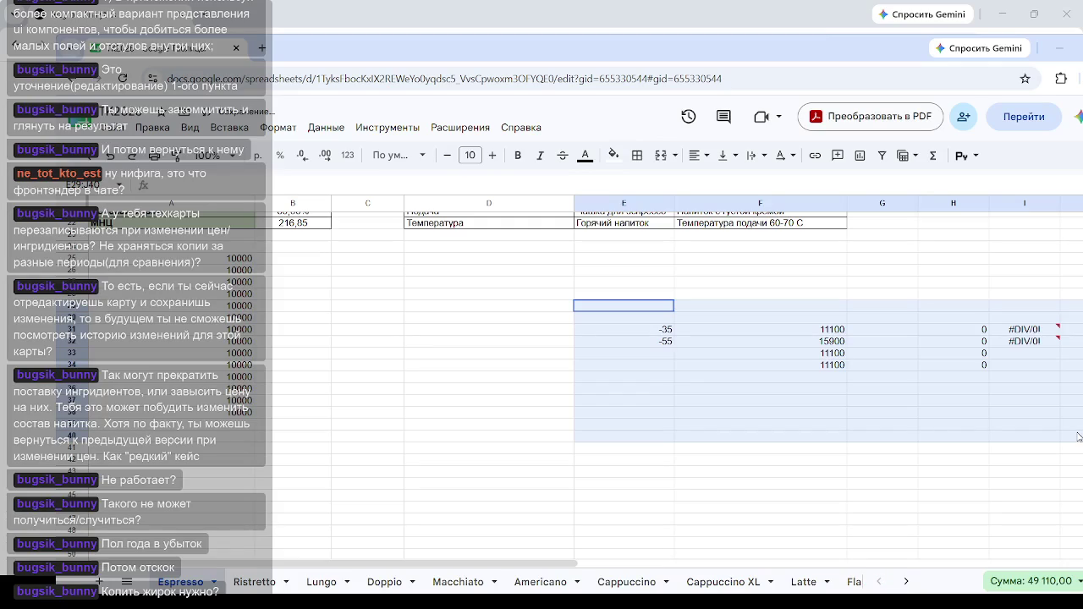
{"action": "key", "text": "Delete"}
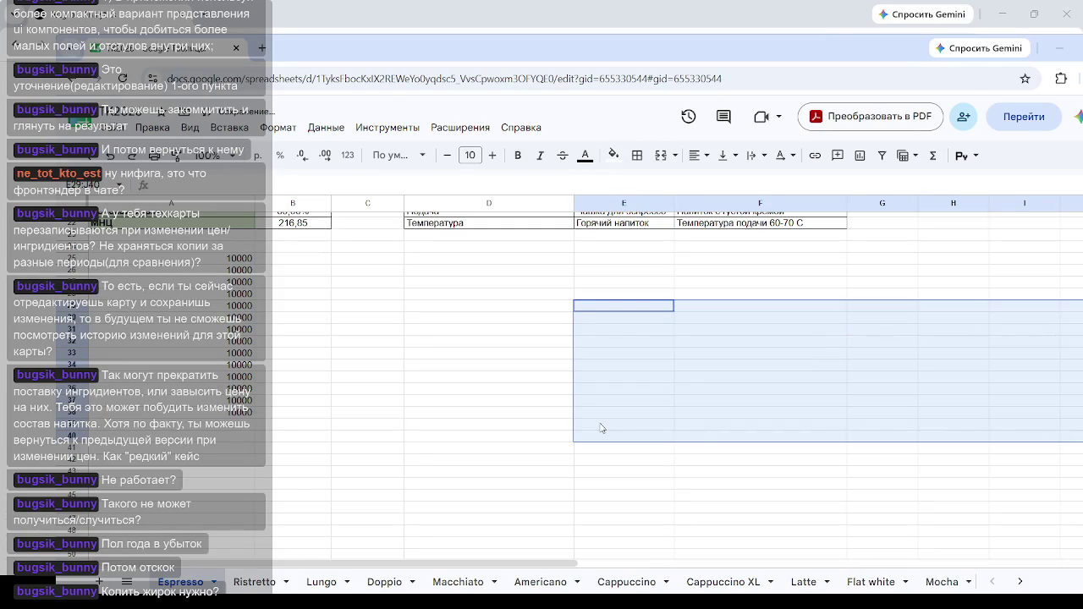
{"action": "left_click", "coordinate": [597, 418]}
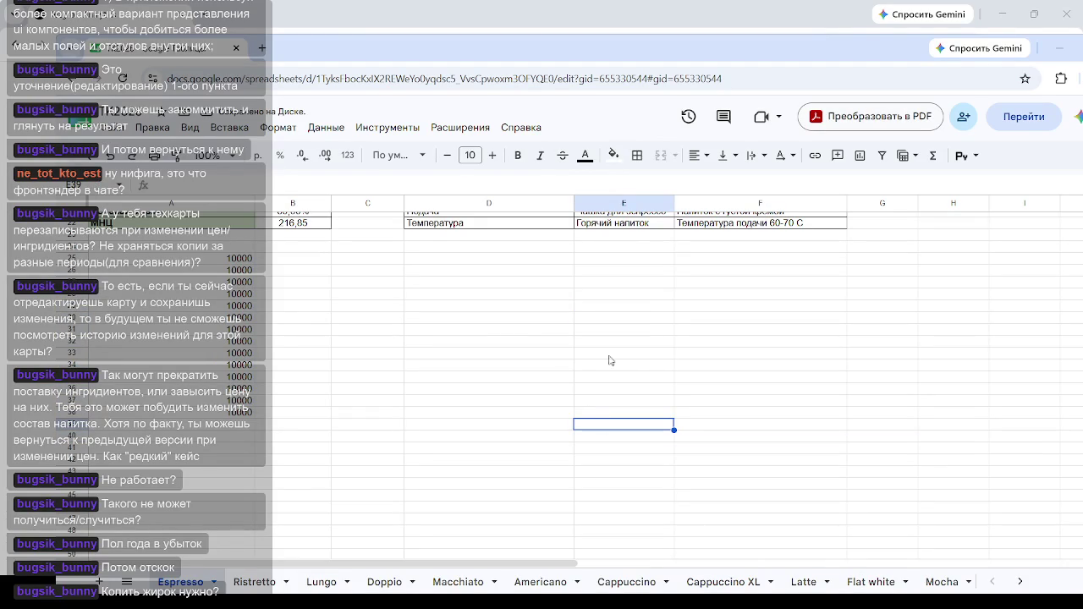
Step: Enter 35 in column B from B25 down through about B31
{"action": "left_click", "coordinate": [569, 369]}
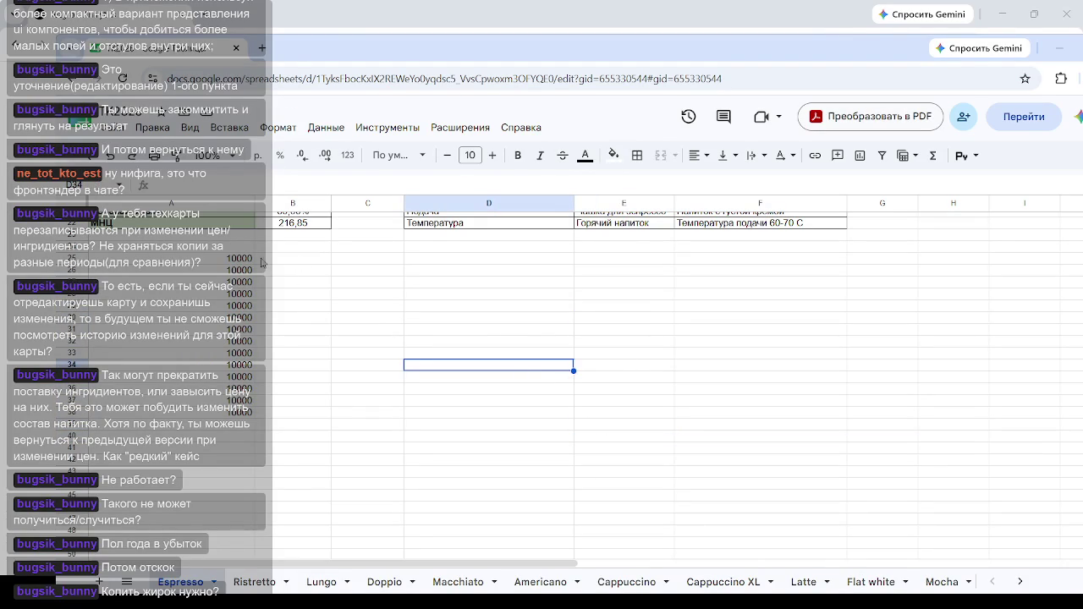
{"action": "left_click", "coordinate": [305, 264]}
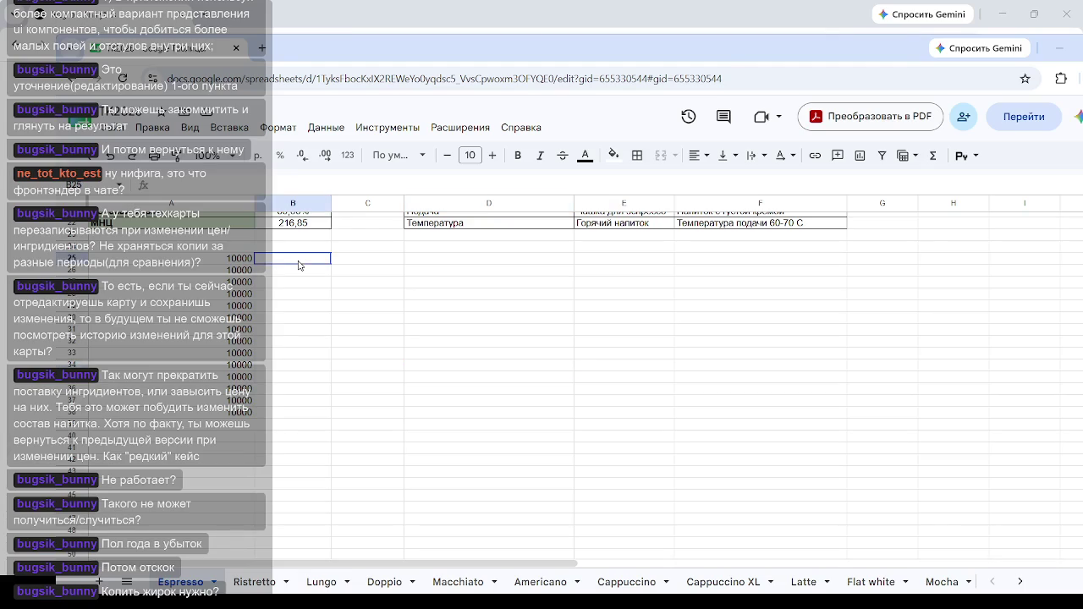
{"action": "type", "text": "35"}
{"action": "key", "text": "Return"}
{"action": "type", "text": "35"}
{"action": "key", "text": "Return"}
{"action": "key", "text": "Return"}
{"action": "type", "text": "35"}
{"action": "left_click", "coordinate": [309, 286]}
{"action": "type", "text": "35"}
{"action": "left_click", "coordinate": [313, 308]}
{"action": "type", "text": "35"}
{"action": "key", "text": "Return"}
{"action": "type", "text": "35"}
{"action": "key", "text": "Return"}
{"action": "type", "text": "35"}
Step: Fill the 35s from B29:B31 down to row 38
{"action": "left_click_drag", "start_coordinate": [319, 307], "coordinate": [389, 404]}
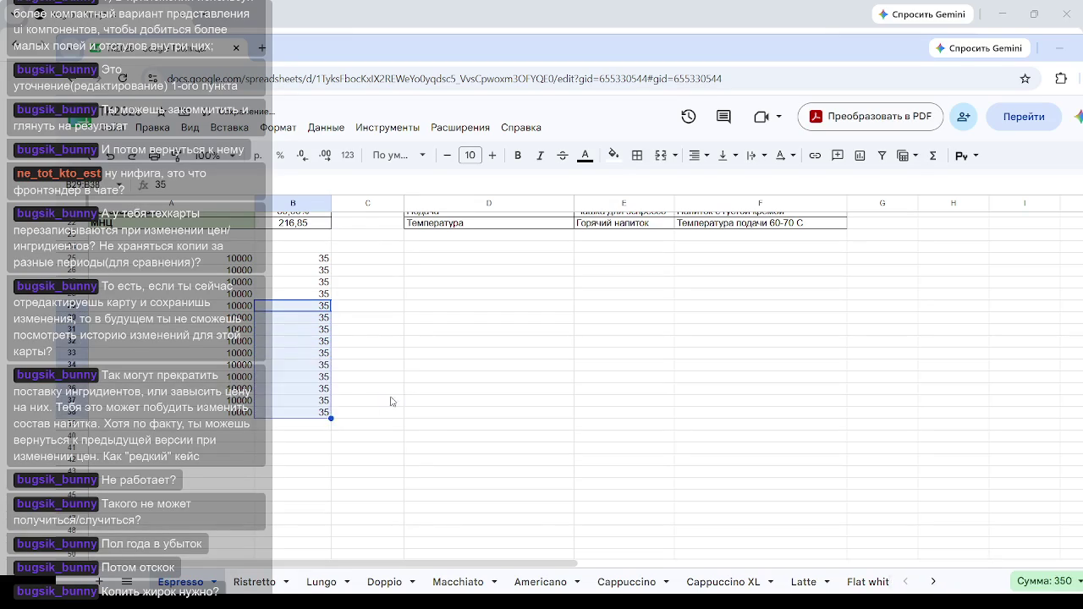
{"action": "left_click", "coordinate": [391, 403]}
{"action": "left_click", "coordinate": [379, 261]}
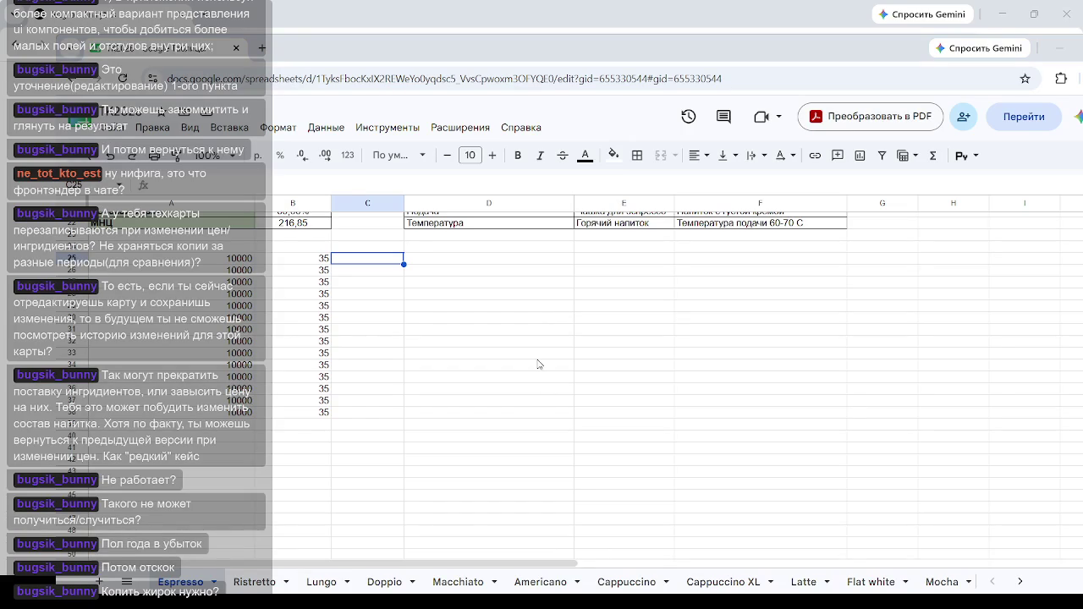
Step: Select the 10000 values in column A and the 35 values in column B to check them
{"action": "left_click", "coordinate": [579, 308]}
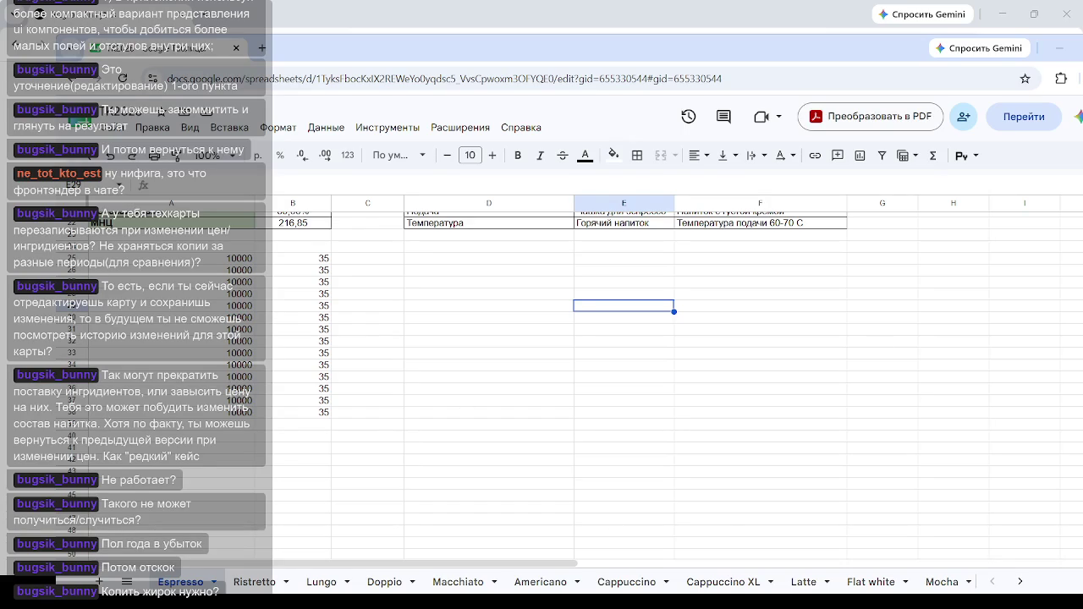
{"action": "left_click", "coordinate": [472, 309]}
{"action": "left_click", "coordinate": [386, 262]}
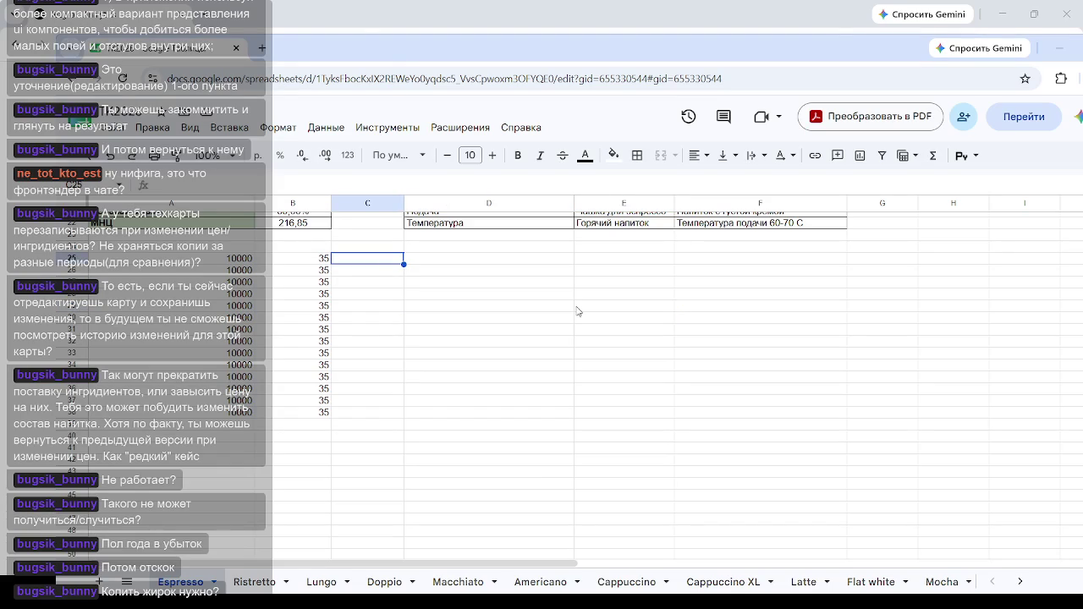
{"action": "key", "text": "Return"}
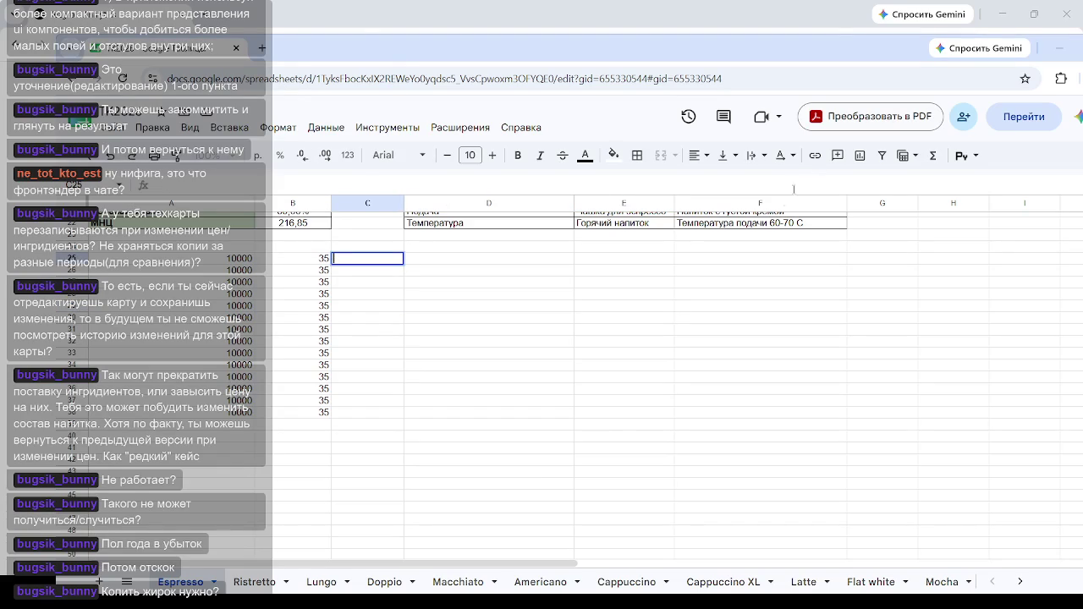
{"action": "left_click", "coordinate": [626, 307]}
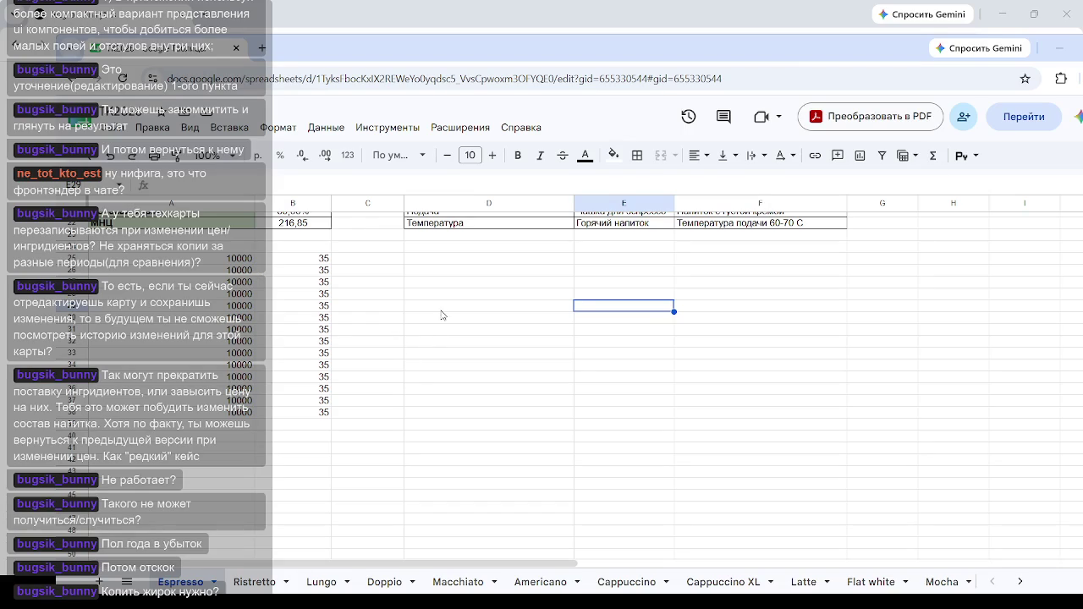
{"action": "left_click", "coordinate": [436, 378]}
{"action": "left_click_drag", "start_coordinate": [226, 258], "coordinate": [233, 416]}
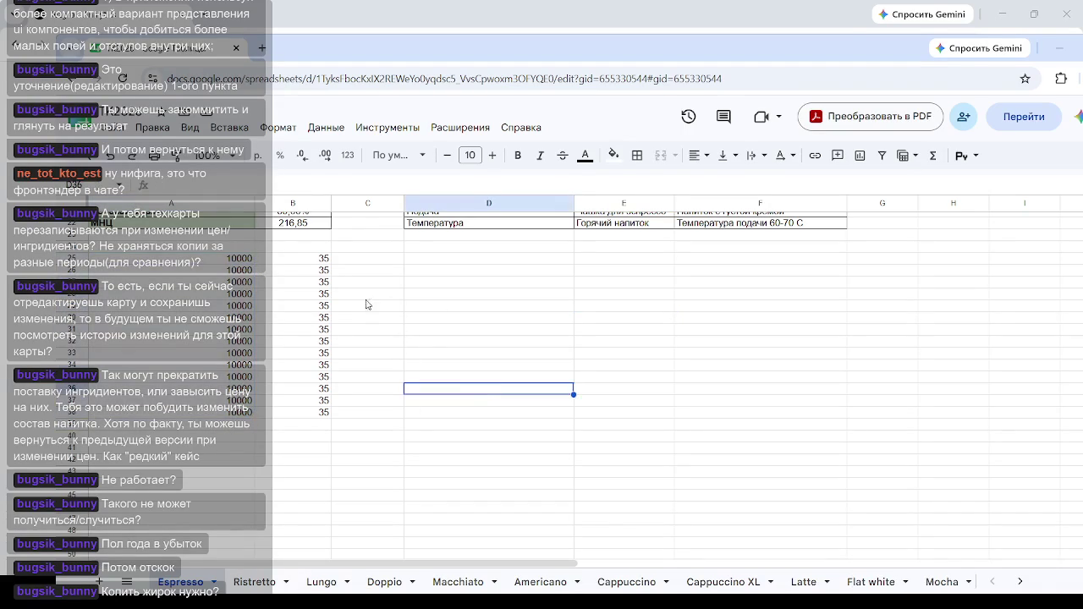
{"action": "left_click_drag", "start_coordinate": [327, 258], "coordinate": [328, 415]}
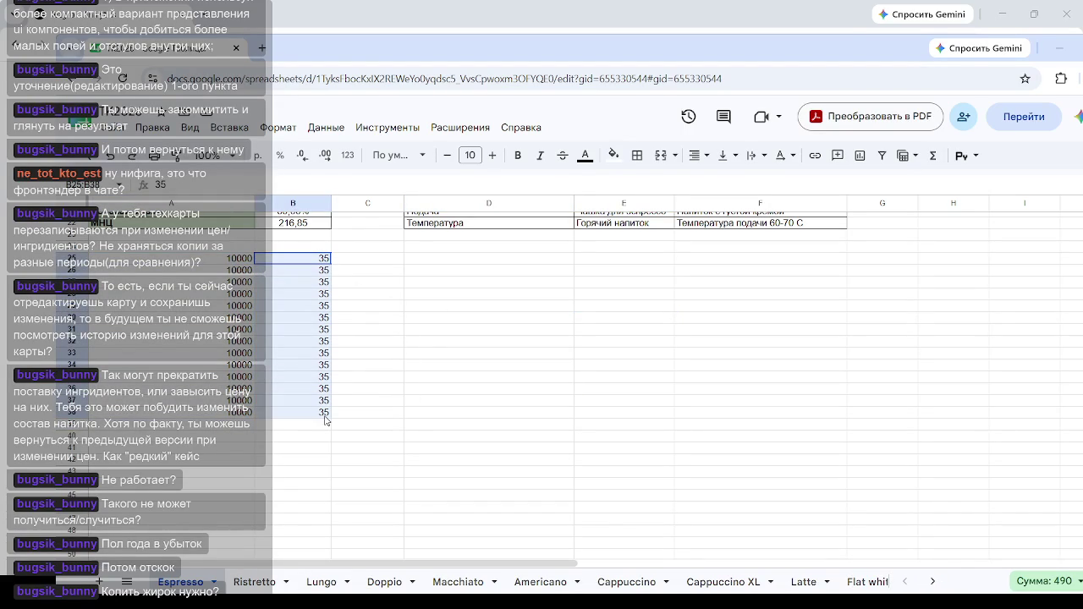
{"action": "left_click", "coordinate": [472, 320]}
{"action": "left_click_drag", "start_coordinate": [322, 258], "coordinate": [319, 411]}
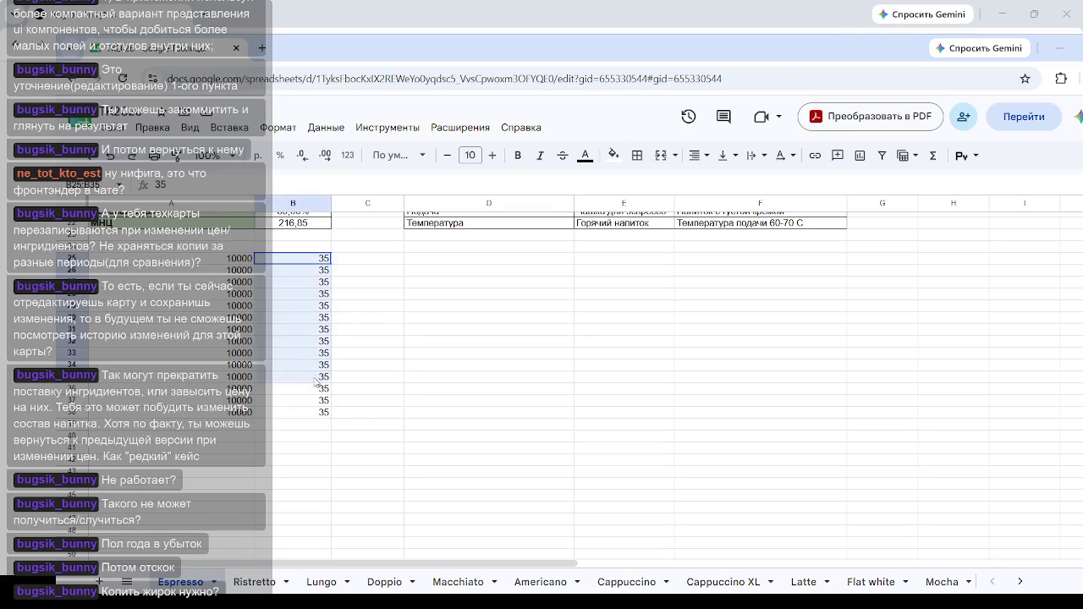
{"action": "left_click", "coordinate": [387, 356]}
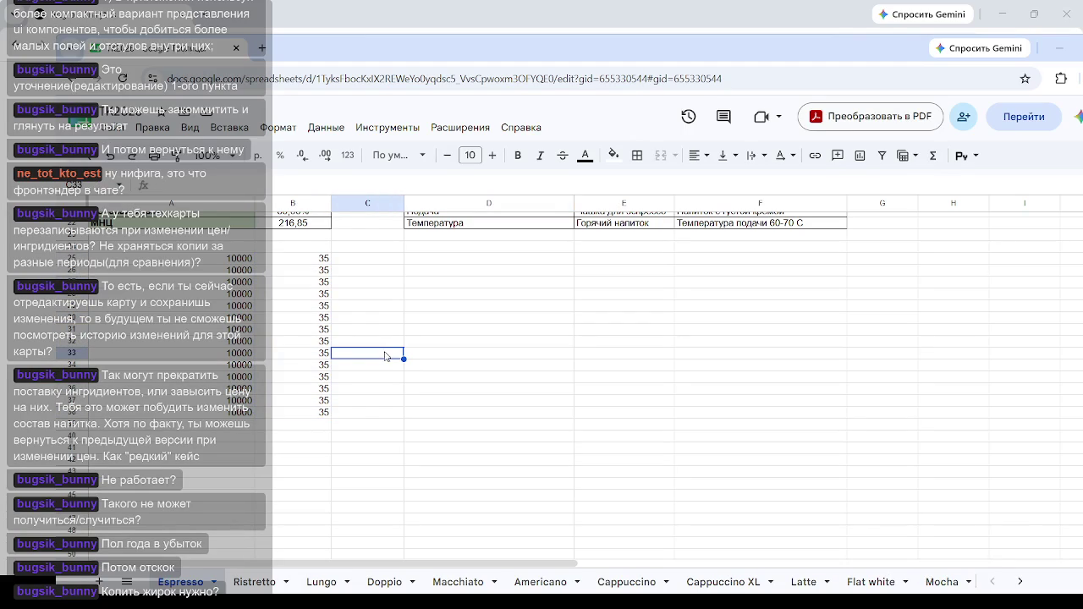
{"action": "left_click", "coordinate": [239, 262]}
{"action": "left_click_drag", "start_coordinate": [239, 261], "coordinate": [238, 415]}
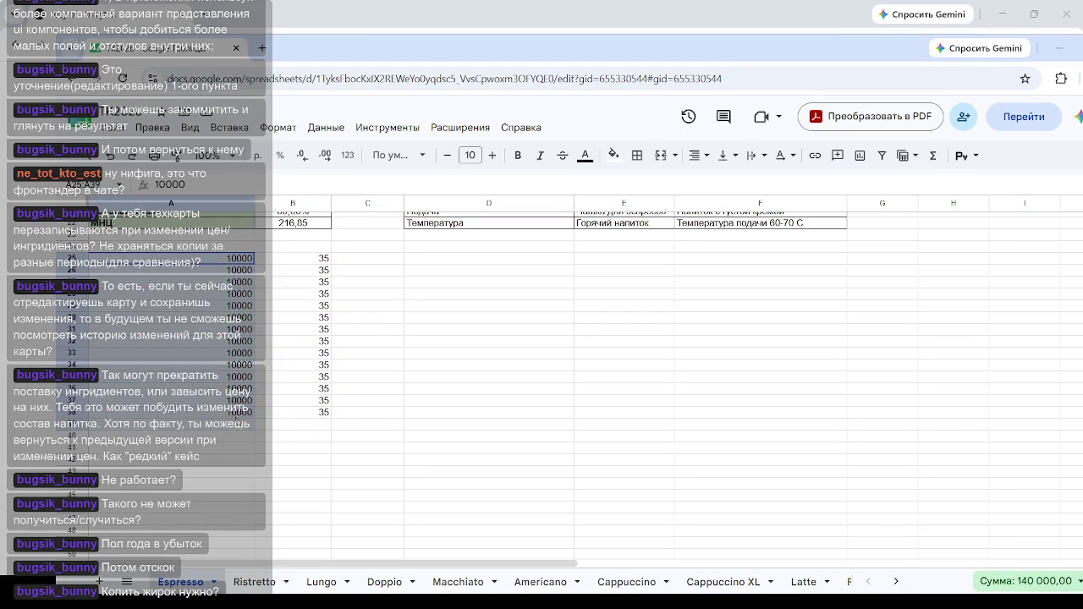
{"action": "left_click", "coordinate": [510, 369]}
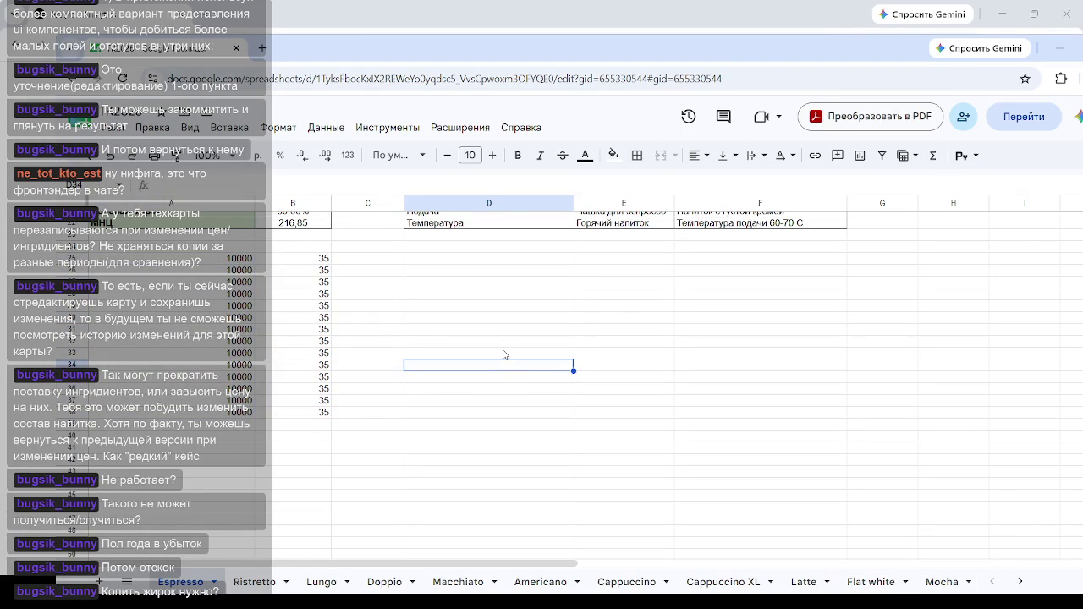
Step: Check the values in B25 and A25, then pick C25 for the formula
{"action": "left_click", "coordinate": [206, 271]}
{"action": "left_click", "coordinate": [403, 258]}
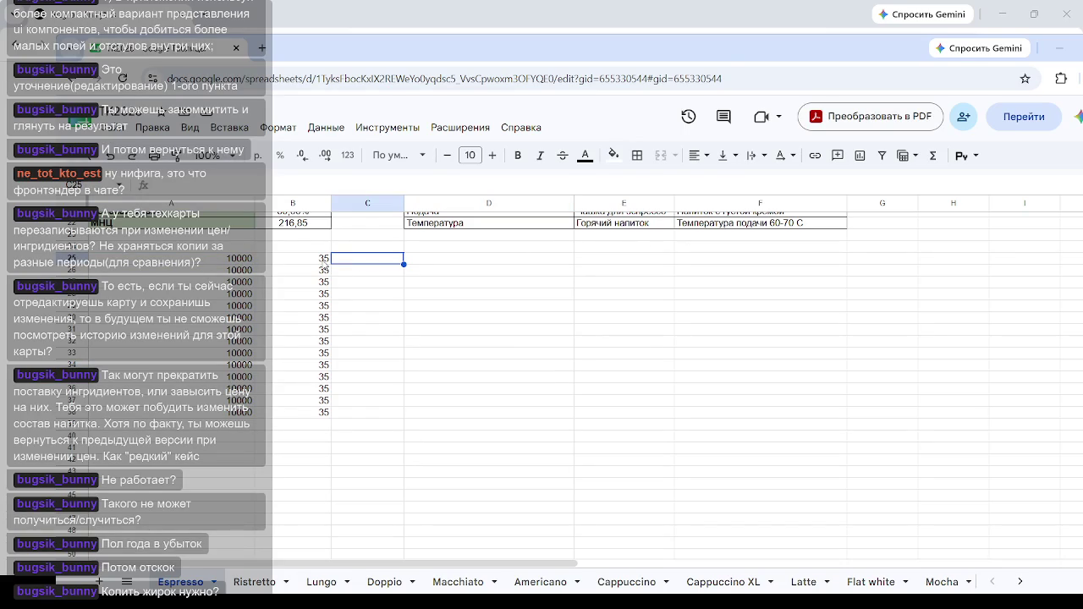
{"action": "left_click", "coordinate": [325, 259]}
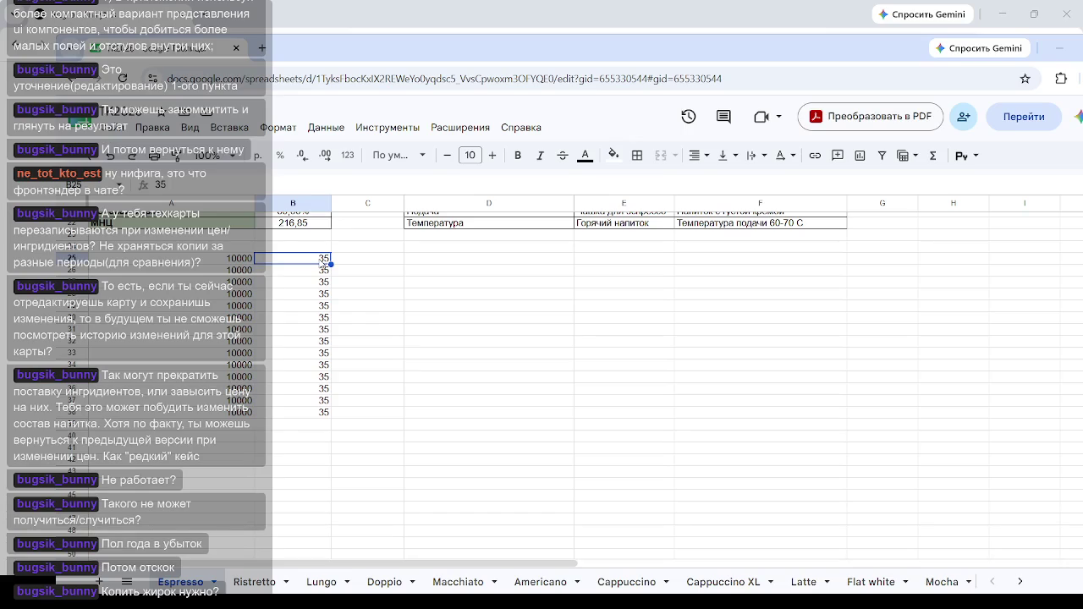
{"action": "left_click", "coordinate": [354, 259]}
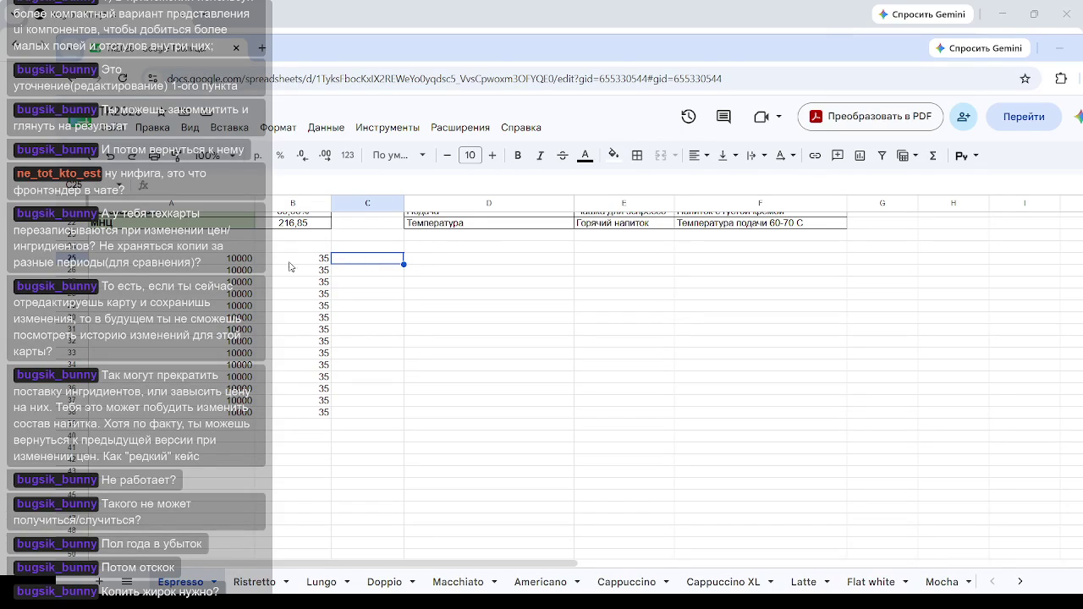
{"action": "left_click", "coordinate": [252, 267]}
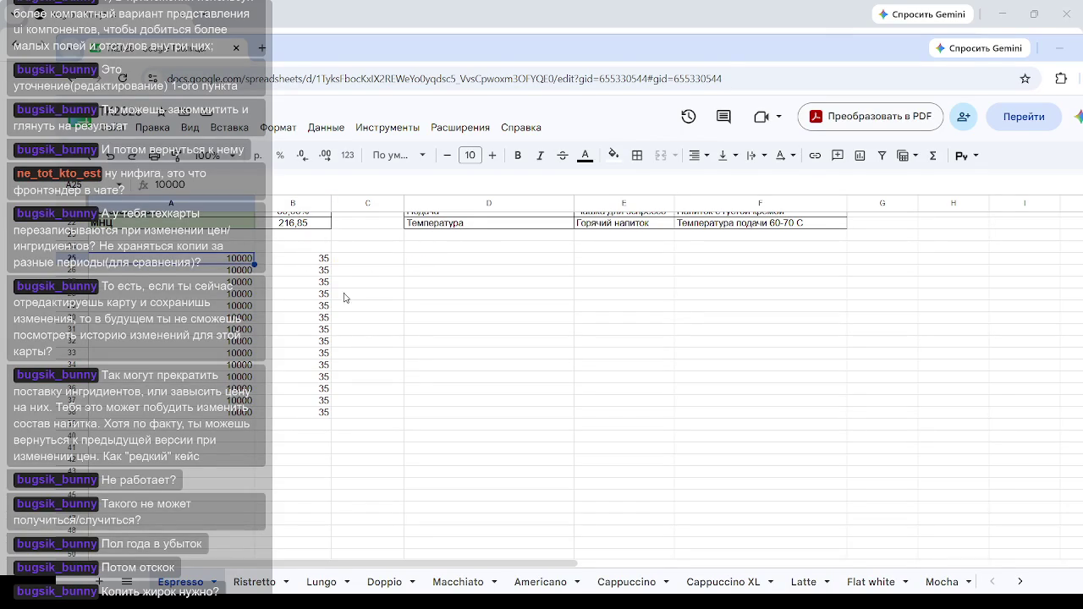
{"action": "left_click", "coordinate": [373, 267]}
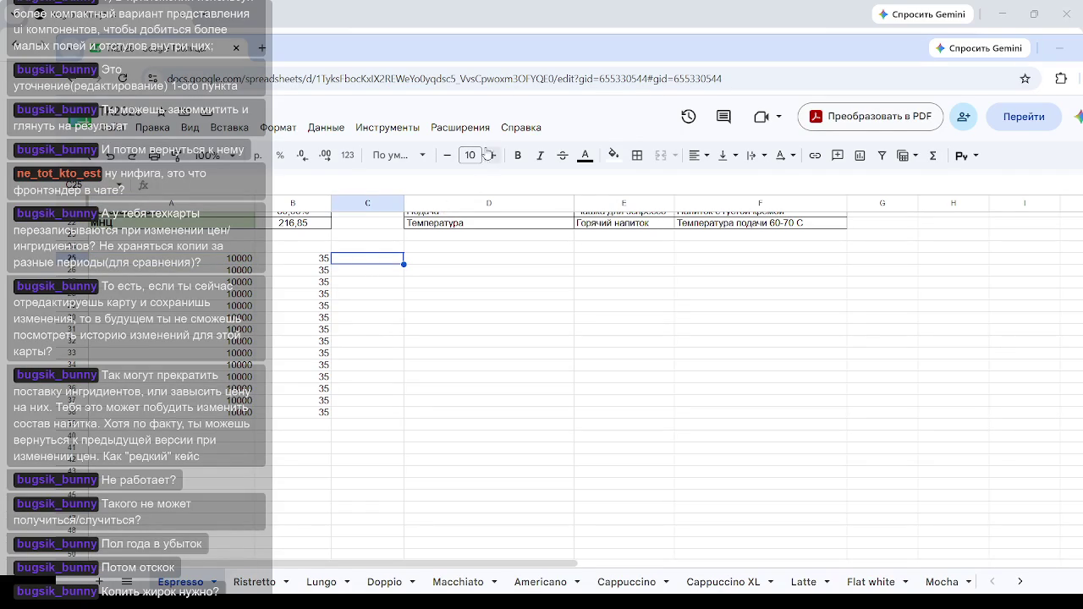
Step: Start a =100- formula in C25 and enter 100 in C24
{"action": "type", "text": "=100"}
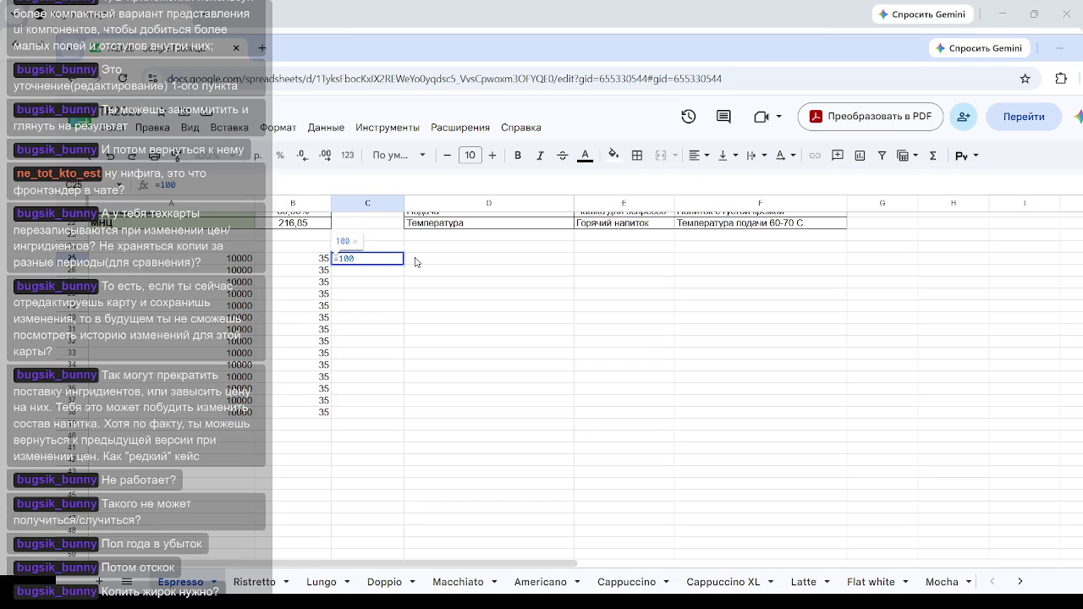
{"action": "type", "text": "-35"}
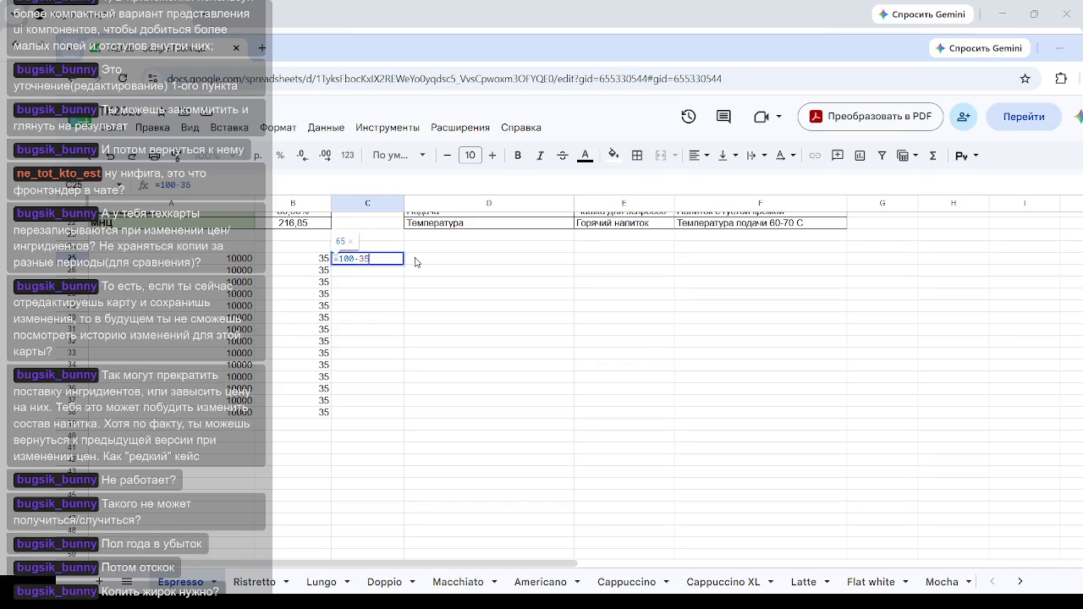
{"action": "key", "text": "Left"}
{"action": "key", "text": "shift+Return"}
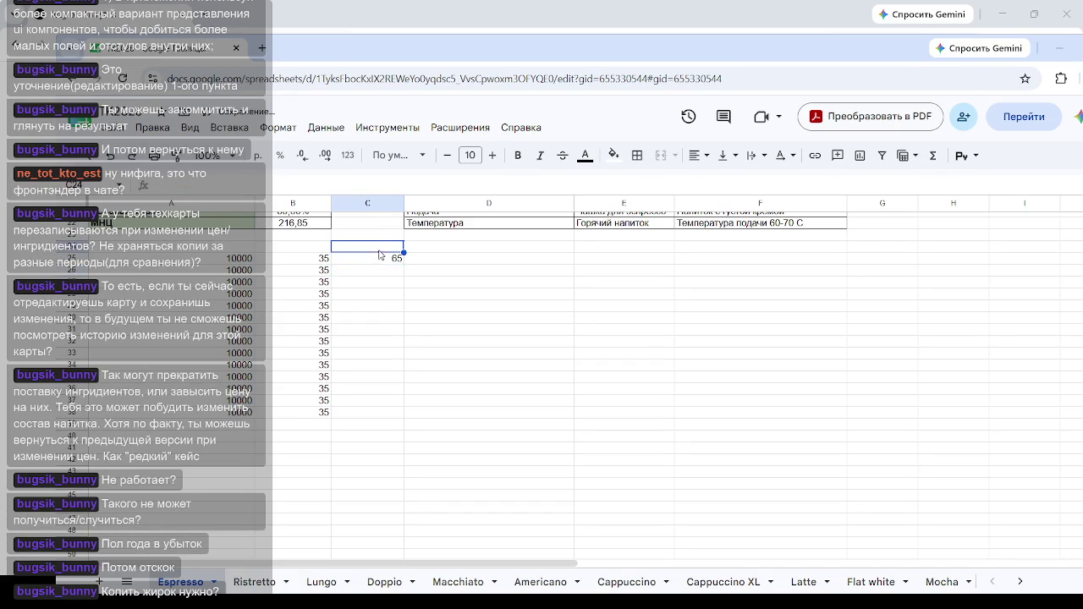
{"action": "type", "text": "100"}
{"action": "left_click", "coordinate": [440, 281]}
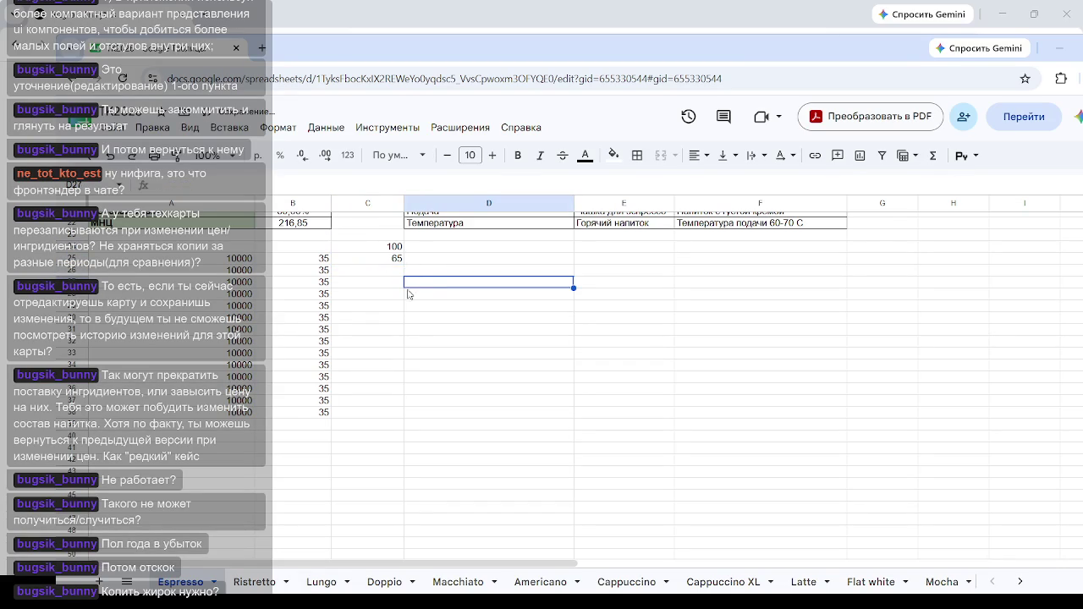
Step: Rewrite the C25 formula as =(100-35)*30, giving 1950
{"action": "left_click", "coordinate": [398, 258]}
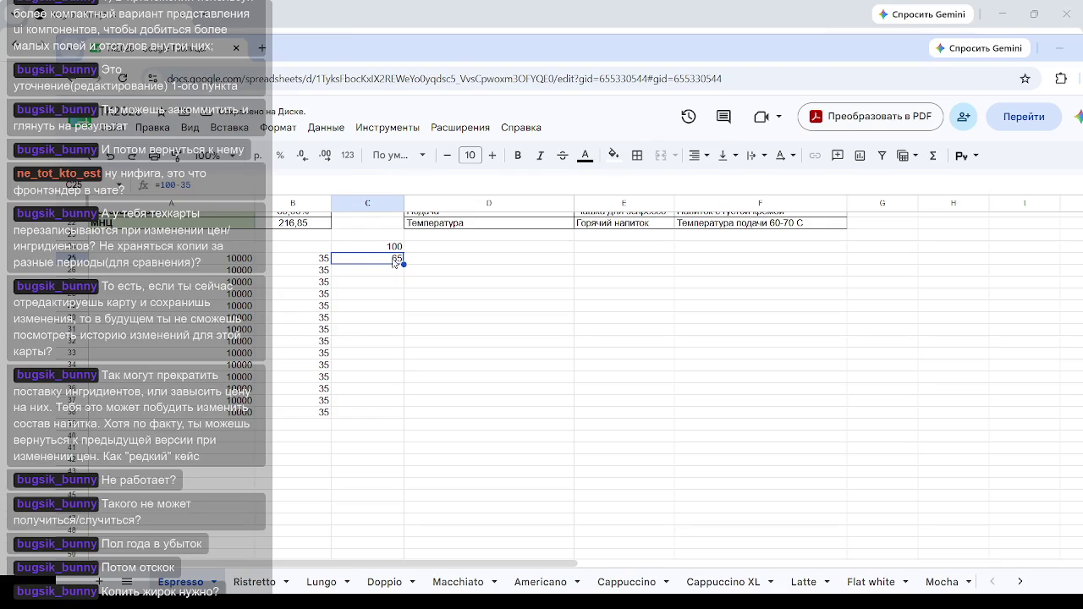
{"action": "left_click", "coordinate": [211, 187]}
{"action": "type", "text": ")"}
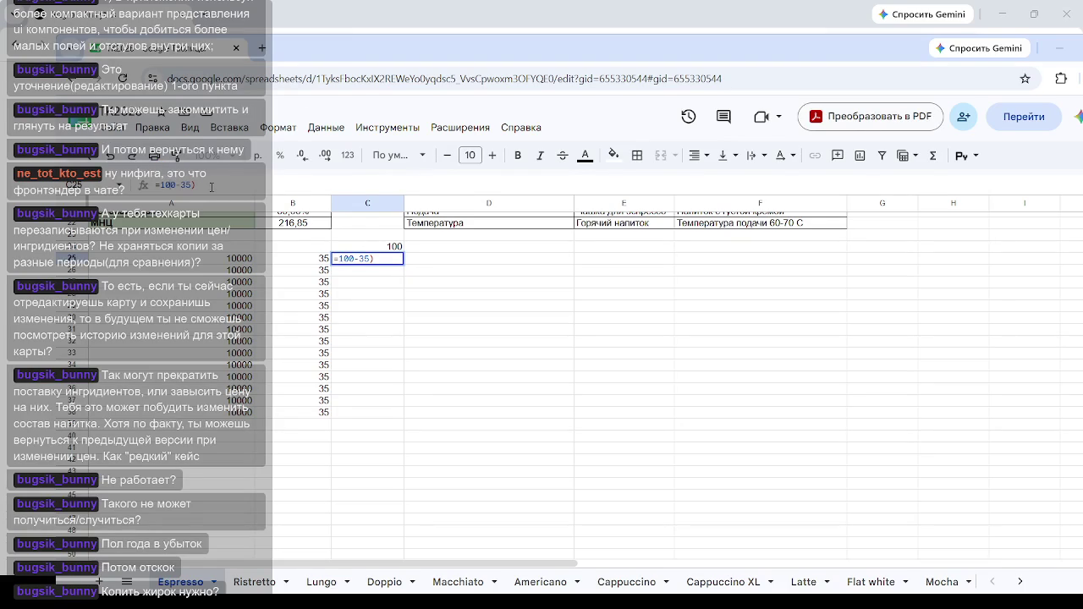
{"action": "type", "text": "("}
{"action": "type", "text": "30"}
{"action": "key", "text": "Left"}
{"action": "key", "text": "Left"}
{"action": "type", "text": "*"}
{"action": "key", "text": "Return"}
Step: Copy the C25 profit formula down into C26 and C27
{"action": "left_click", "coordinate": [386, 261]}
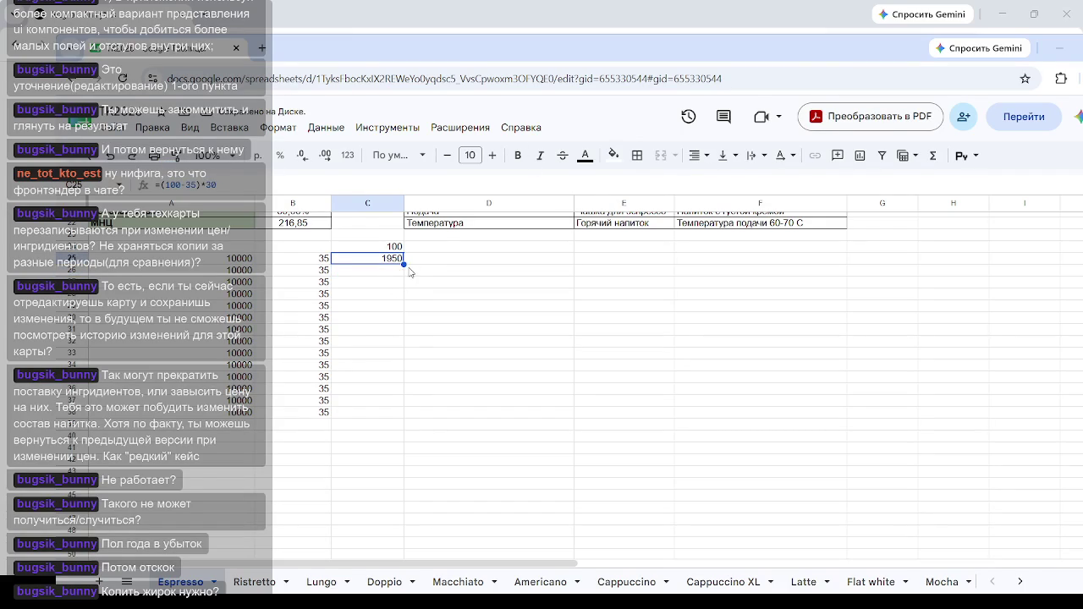
{"action": "left_click_drag", "start_coordinate": [405, 265], "coordinate": [398, 282]}
{"action": "left_click", "coordinate": [394, 270]}
{"action": "left_click", "coordinate": [239, 188]}
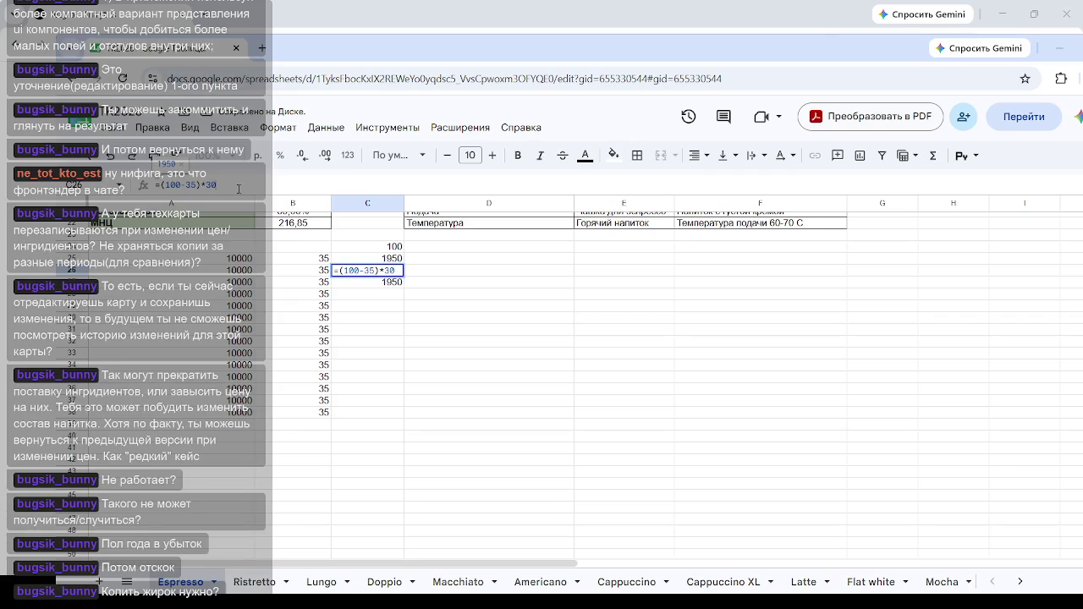
Step: Change the C26 multiplier to 40 and fill the pattern down column C
{"action": "key", "text": "BackSpace"}
{"action": "key", "text": "BackSpace"}
{"action": "type", "text": "40"}
{"action": "key", "text": "Return"}
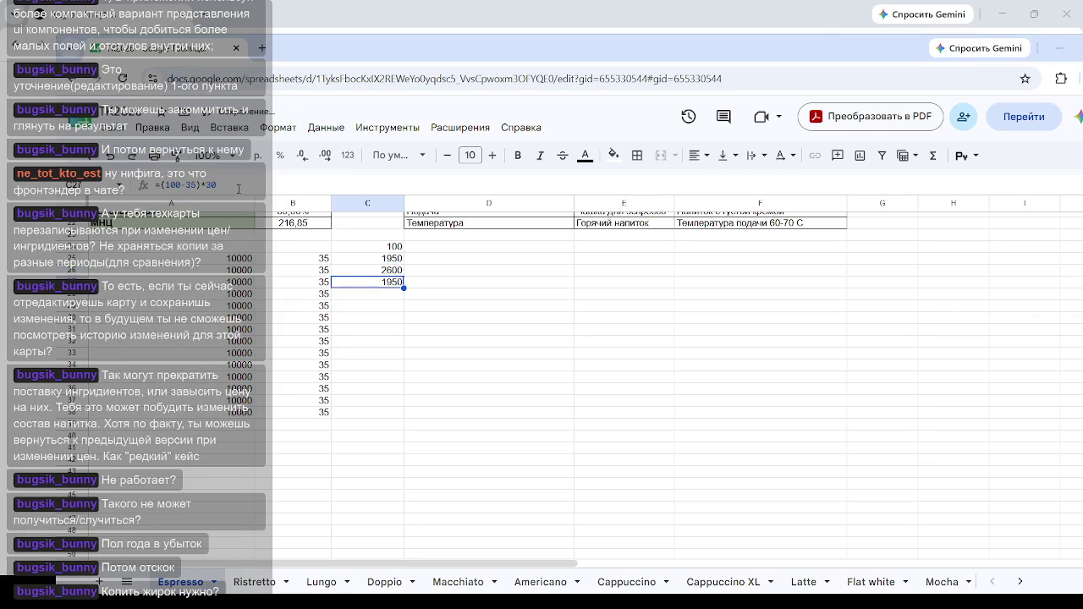
{"action": "left_click_drag", "start_coordinate": [394, 258], "coordinate": [402, 415]}
{"action": "left_click", "coordinate": [457, 342]}
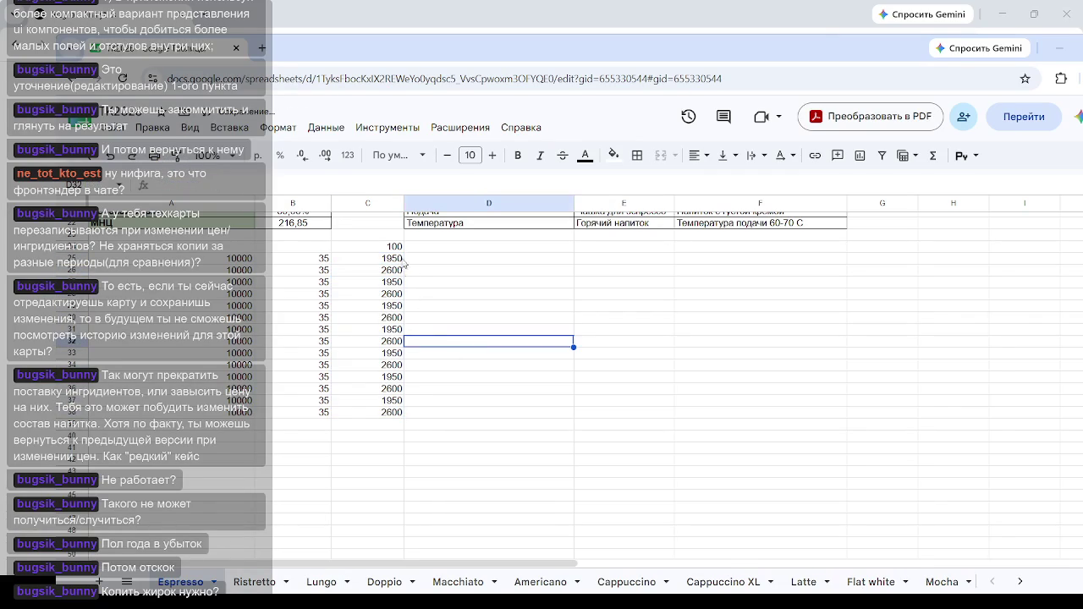
Step: Retype the C27 multiplier and repeat the 1950/2600/3250 profit values down column C
{"action": "left_click", "coordinate": [399, 280]}
{"action": "left_click", "coordinate": [269, 185]}
{"action": "key", "text": "BackSpace"}
{"action": "key", "text": "BackSpace"}
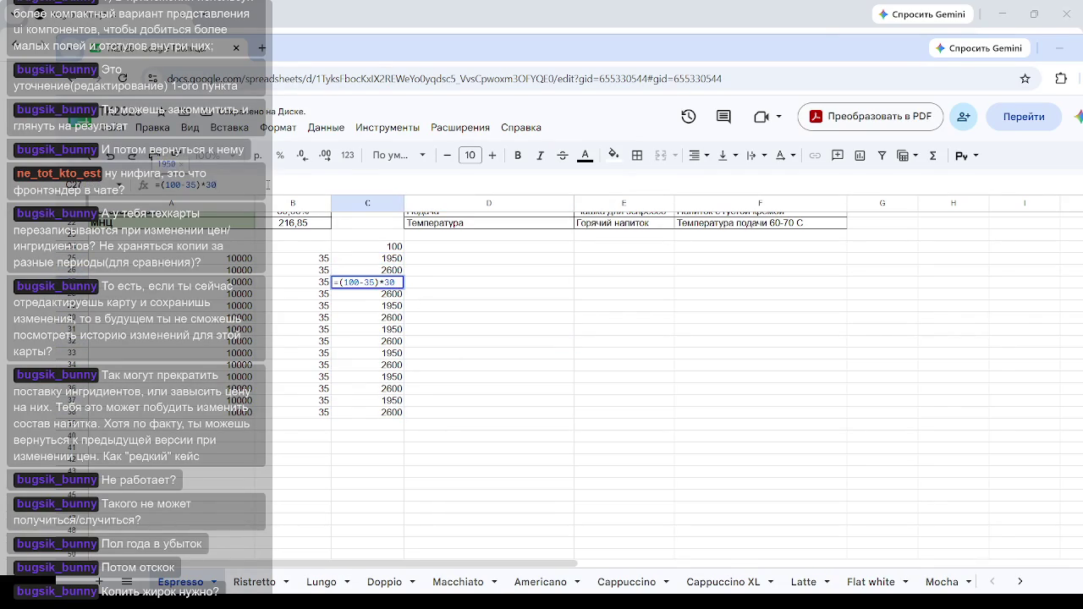
{"action": "type", "text": "30"}
{"action": "key", "text": "Return"}
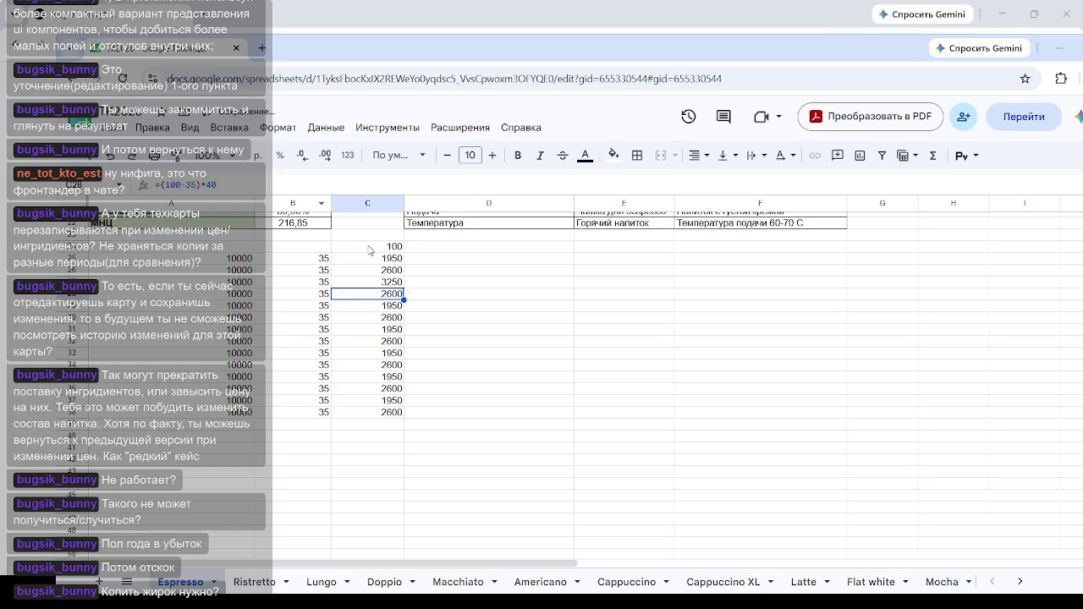
{"action": "left_click_drag", "start_coordinate": [389, 259], "coordinate": [403, 414]}
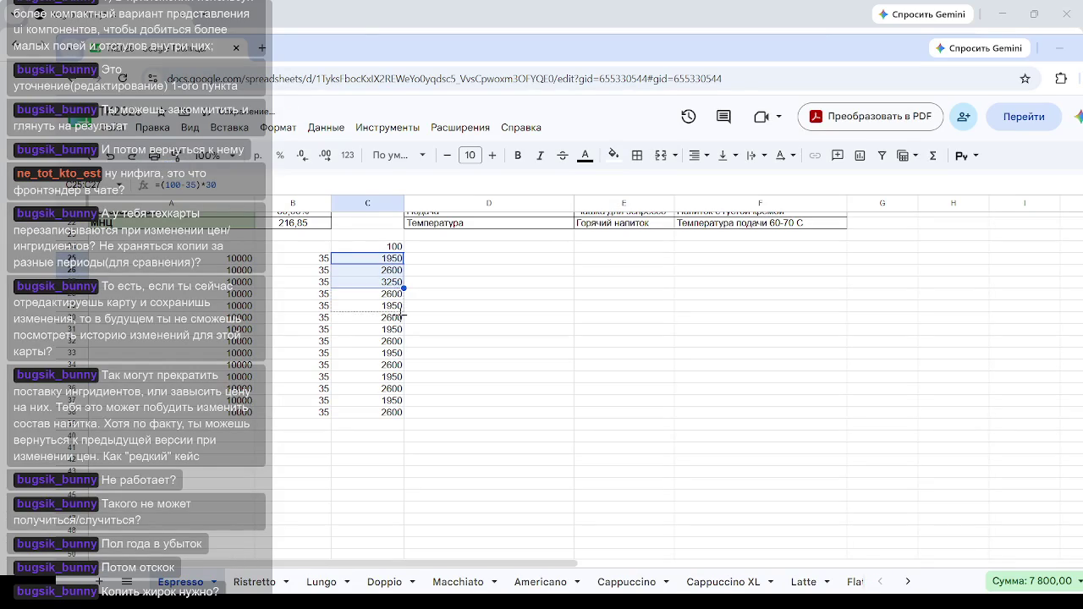
{"action": "left_click", "coordinate": [493, 381]}
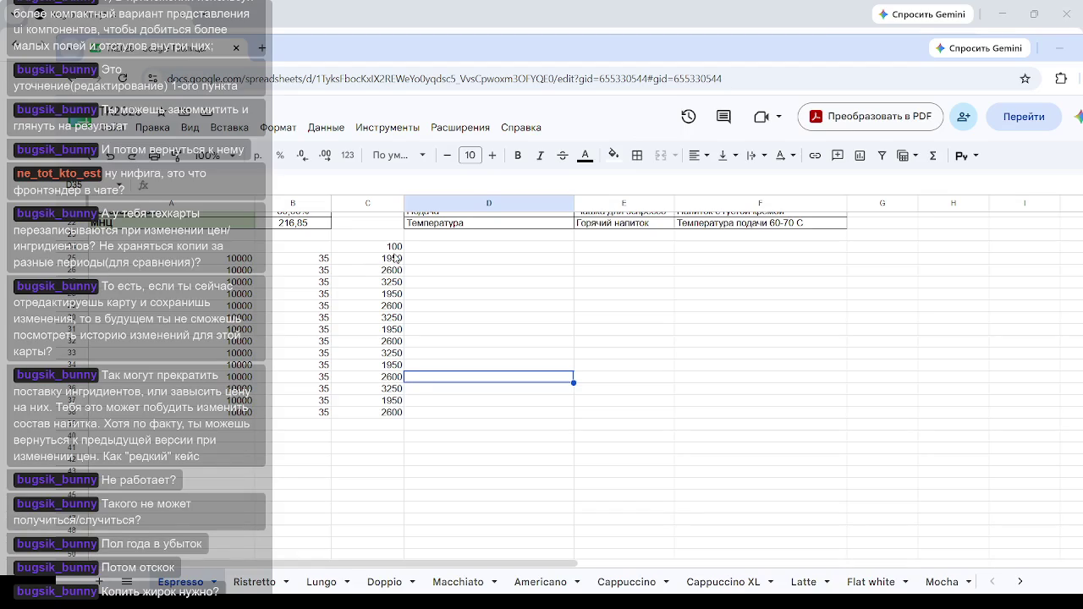
Step: Clear the whole C24:C39 block of values
{"action": "left_click_drag", "start_coordinate": [396, 246], "coordinate": [394, 434]}
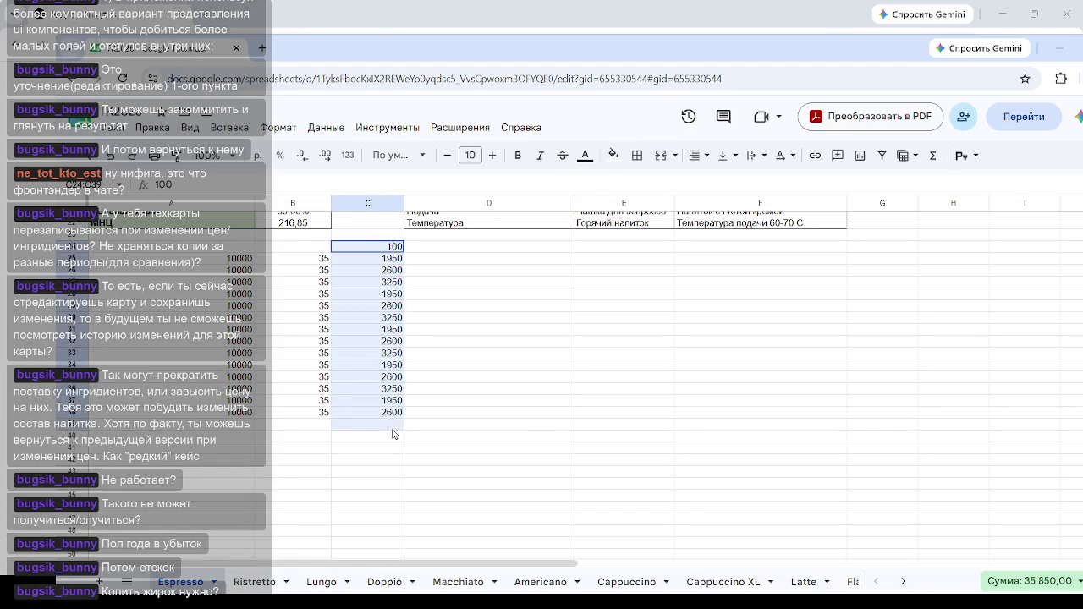
{"action": "key", "text": "Delete"}
{"action": "left_click", "coordinate": [453, 248]}
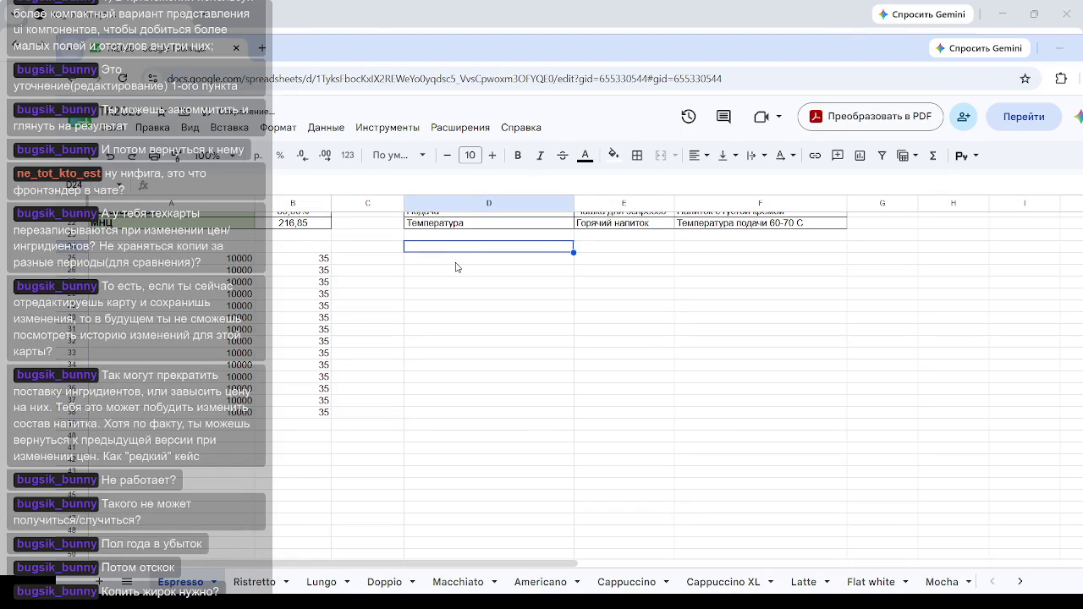
Step: Enter 100 in D24 and fill C25:C38 with the series 10, 20, 30 … 140
{"action": "type", "text": "100"}
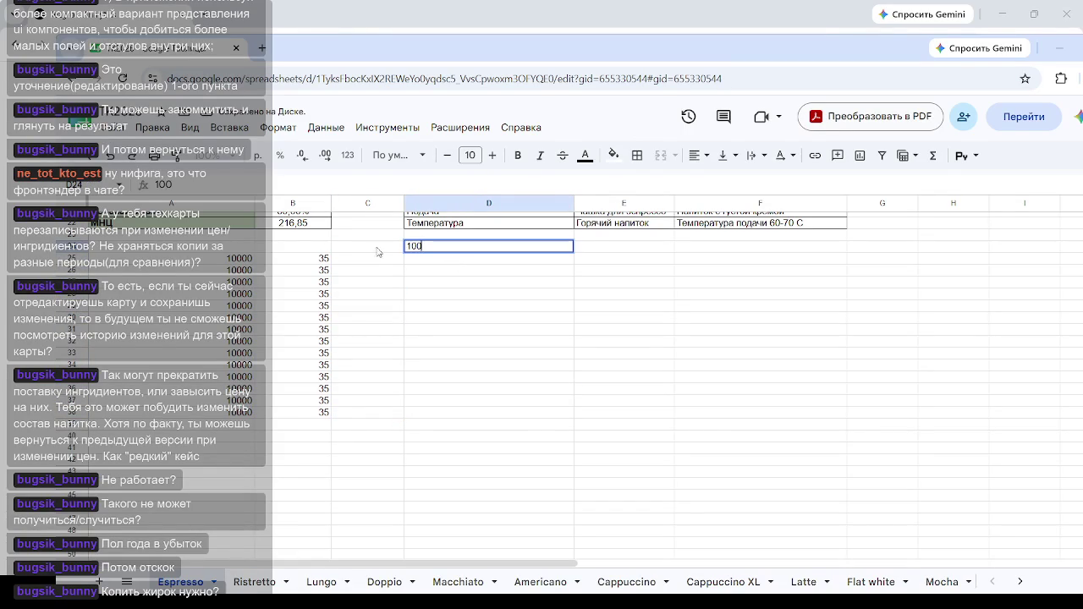
{"action": "left_click", "coordinate": [380, 260]}
{"action": "type", "text": "10"}
{"action": "left_click", "coordinate": [382, 269]}
{"action": "type", "text": "20"}
{"action": "left_click", "coordinate": [382, 284]}
{"action": "type", "text": "30"}
{"action": "left_click_drag", "start_coordinate": [385, 260], "coordinate": [398, 408]}
{"action": "left_click", "coordinate": [406, 315]}
{"action": "left_click", "coordinate": [623, 389]}
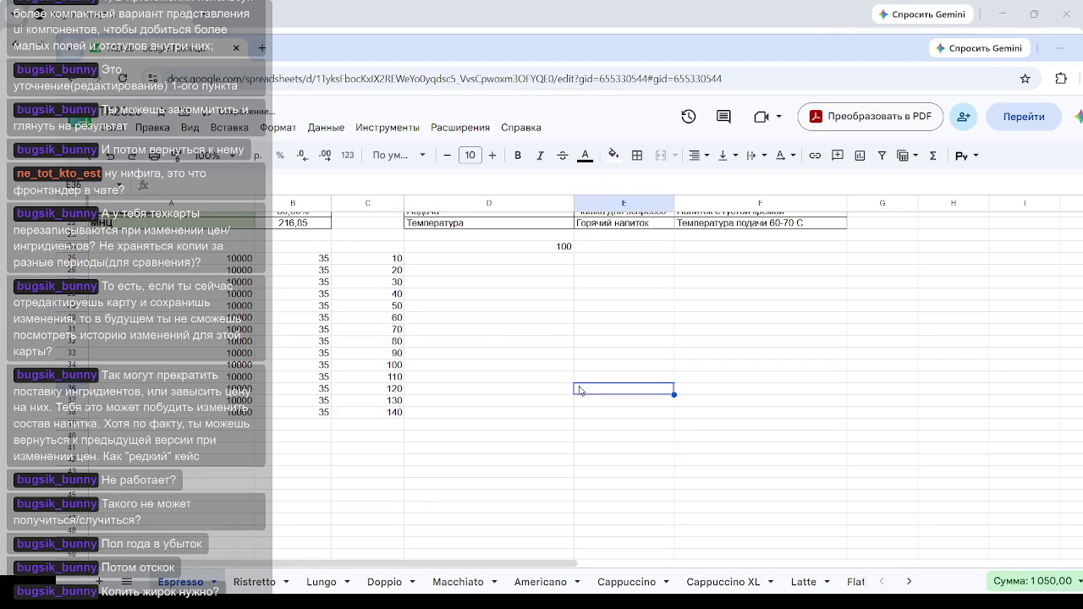
{"action": "left_click", "coordinate": [508, 265]}
Step: Enter =(D24-B25)*C25 in D25, returning a profit of 650
{"action": "type", "text": "="}
{"action": "left_click", "coordinate": [534, 251]}
{"action": "type", "text": "-"}
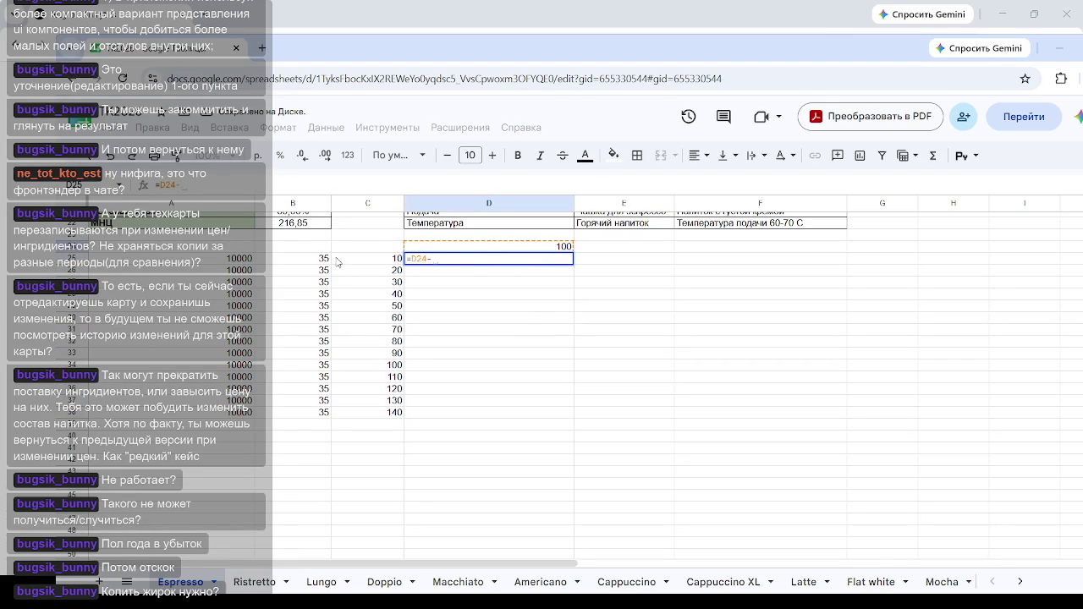
{"action": "left_click", "coordinate": [327, 260]}
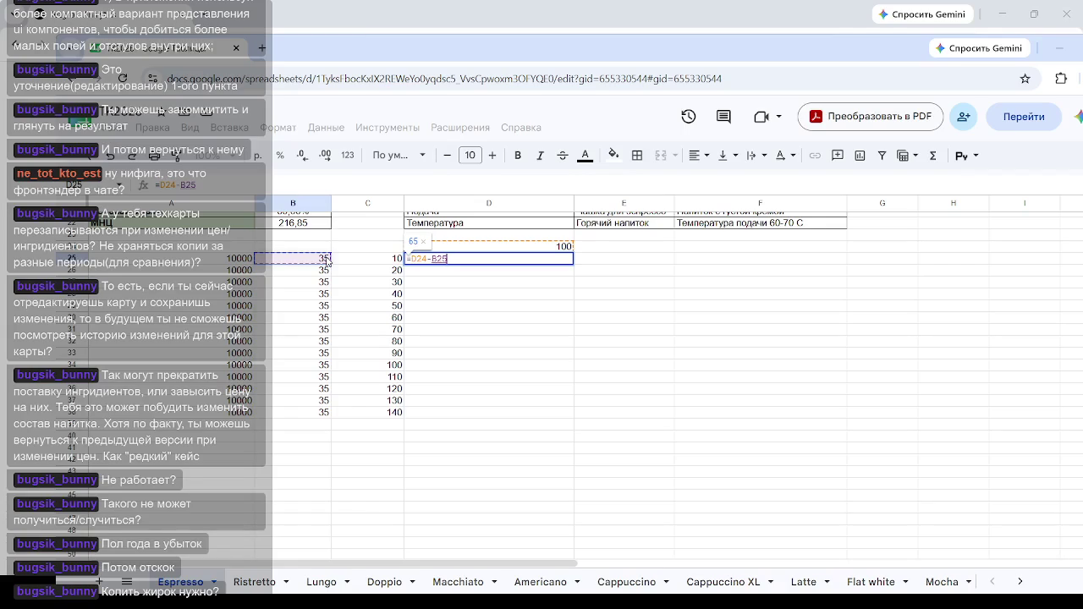
{"action": "type", "text": "*"}
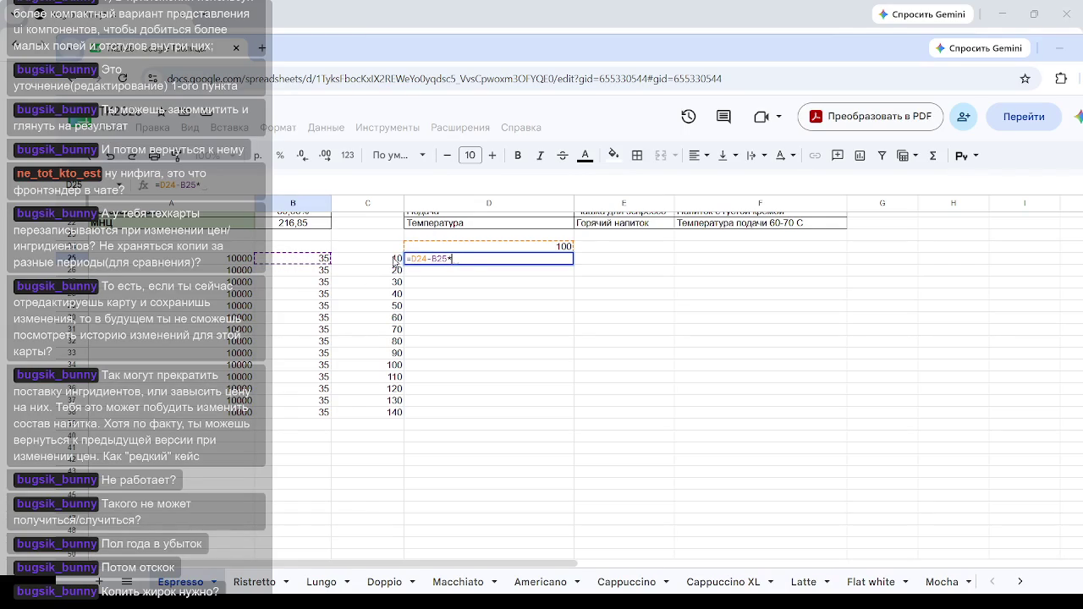
{"action": "left_click", "coordinate": [394, 262]}
{"action": "left_click", "coordinate": [412, 258]}
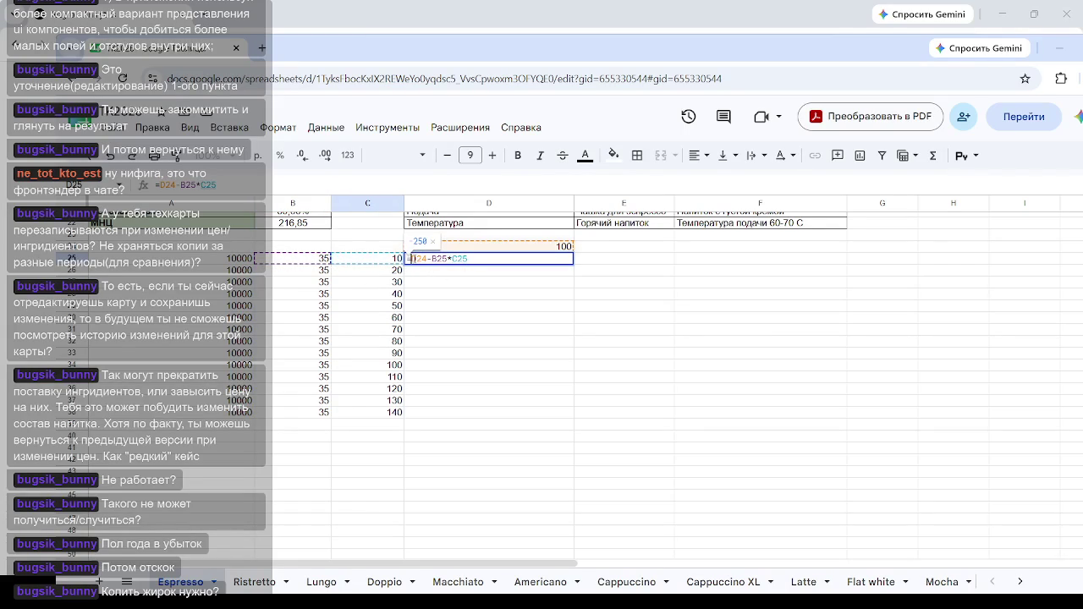
{"action": "type", "text": "("}
{"action": "key", "text": "Right"}
{"action": "key", "text": "Right"}
{"action": "key", "text": "Right"}
{"action": "key", "text": "Right"}
{"action": "key", "text": "Right"}
{"action": "key", "text": "Right"}
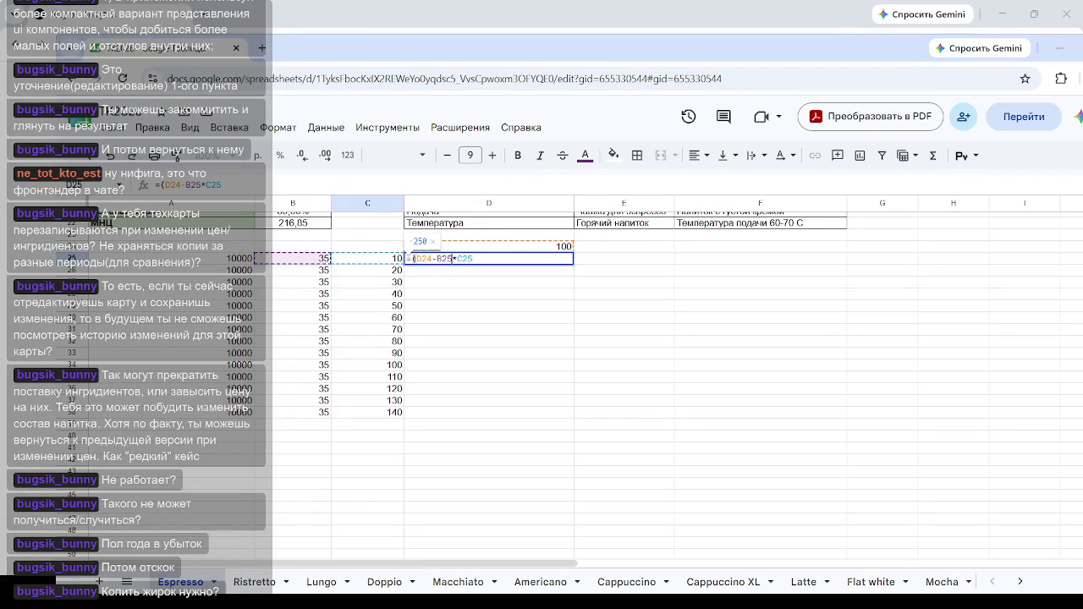
{"action": "type", "text": ")"}
{"action": "key", "text": "Return"}
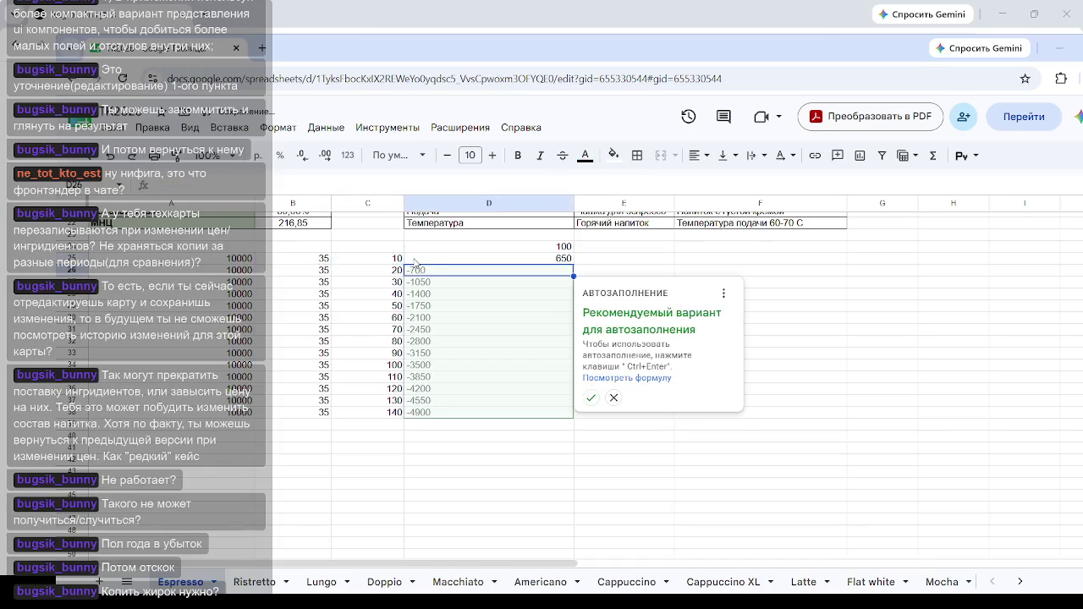
Step: Dismiss the autofill suggestion so only D25 keeps the 650 result
{"action": "left_click", "coordinate": [561, 259]}
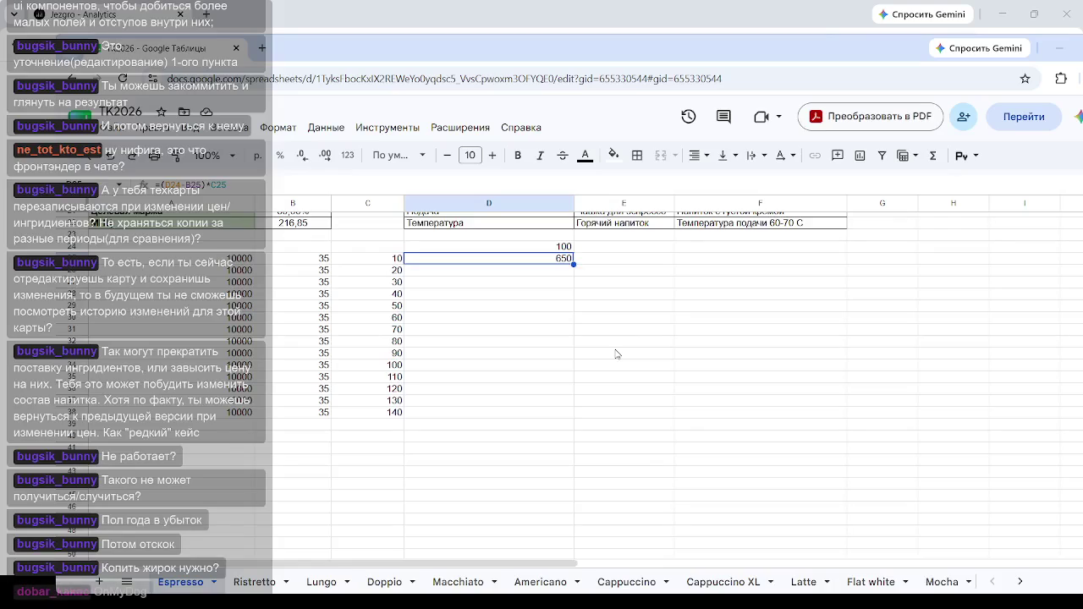
Step: Fill the D25 formula down to D38 and inspect the exploding results in D25 and D26
{"action": "left_click", "coordinate": [564, 296]}
{"action": "left_click", "coordinate": [561, 262]}
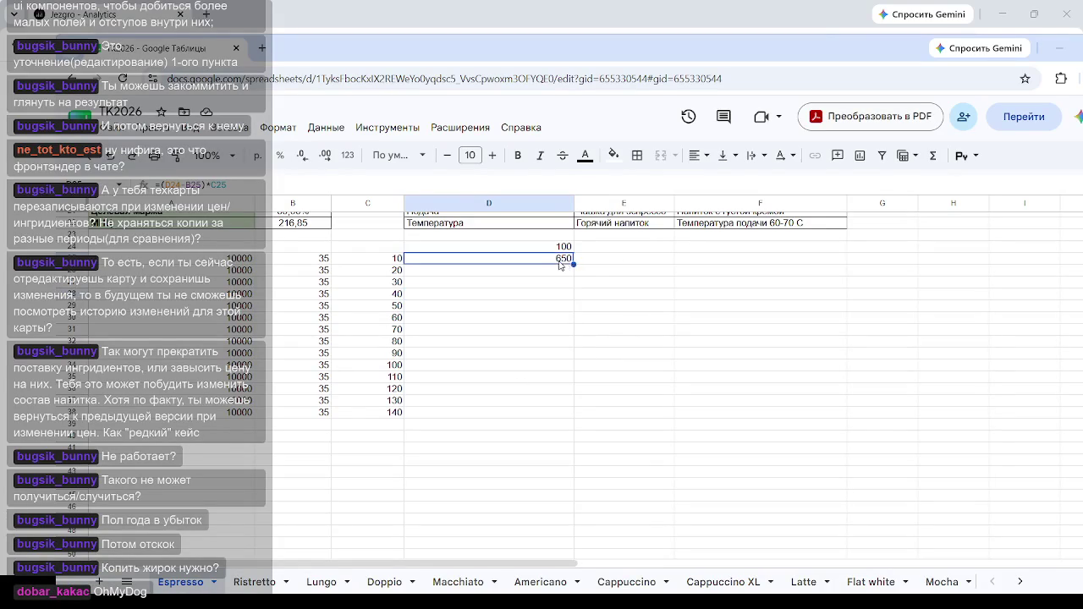
{"action": "left_click_drag", "start_coordinate": [574, 265], "coordinate": [567, 416]}
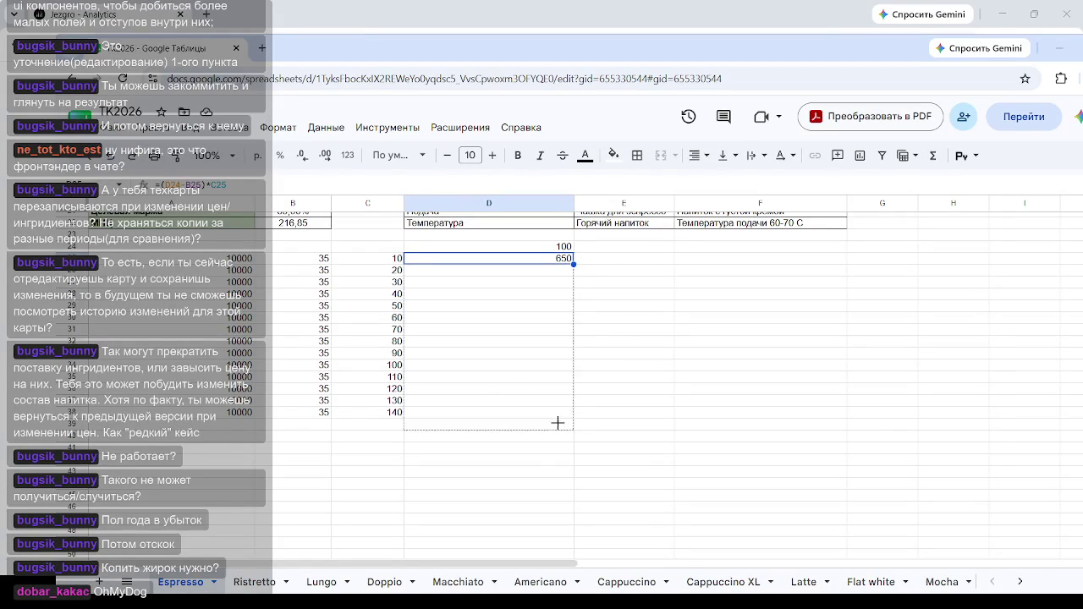
{"action": "left_click", "coordinate": [592, 412]}
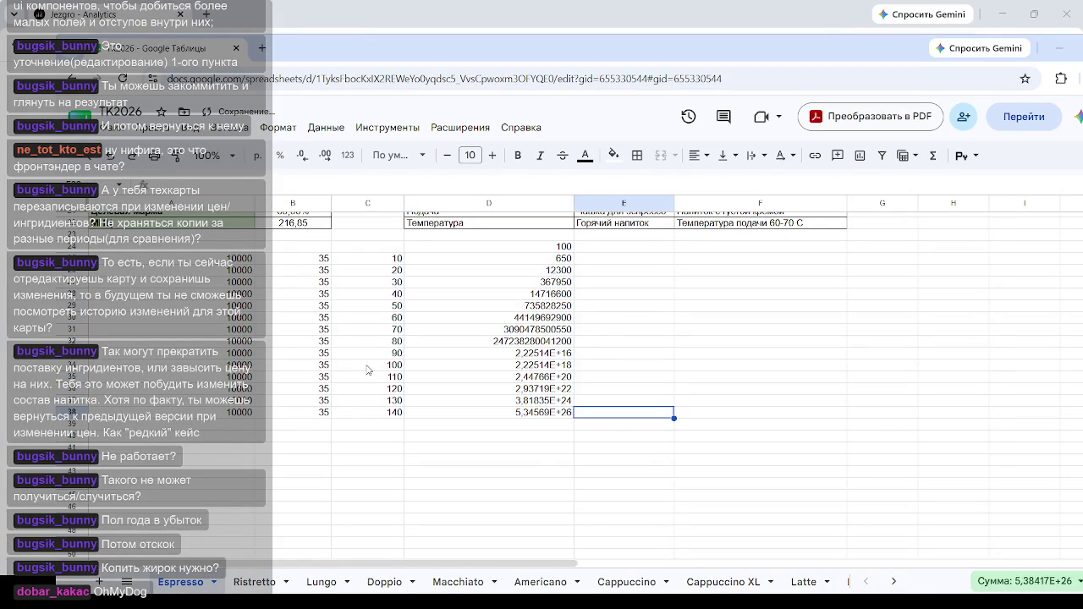
{"action": "left_click", "coordinate": [543, 263]}
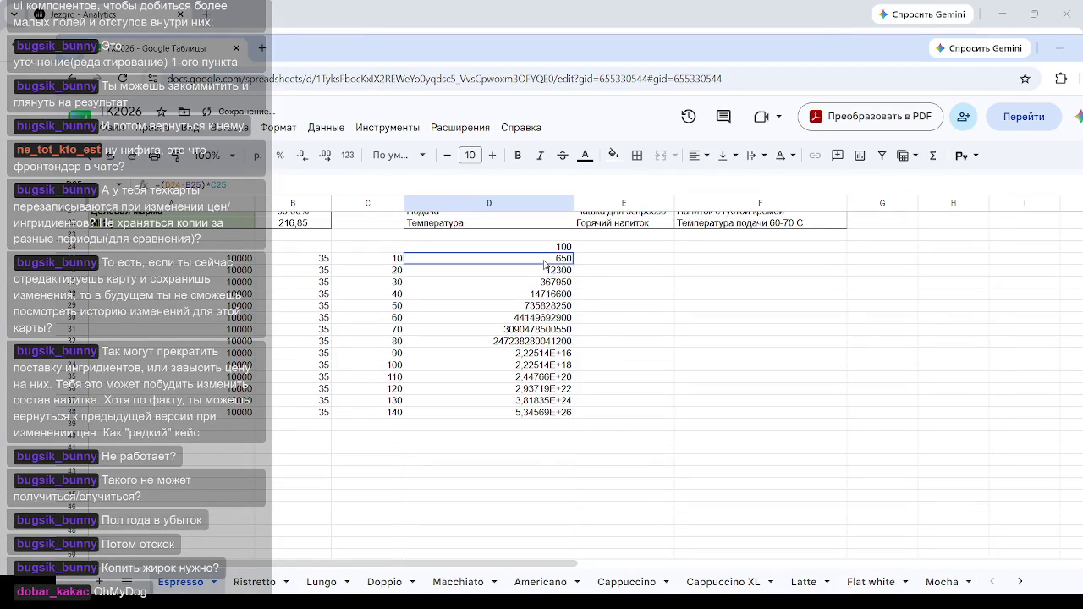
{"action": "left_click", "coordinate": [511, 272]}
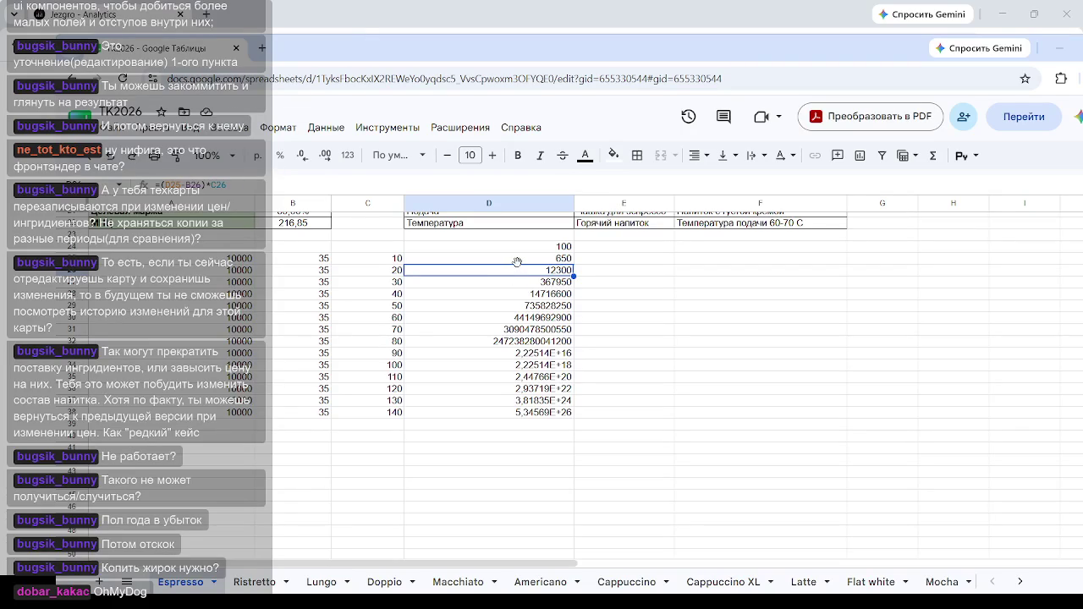
{"action": "left_click", "coordinate": [527, 255]}
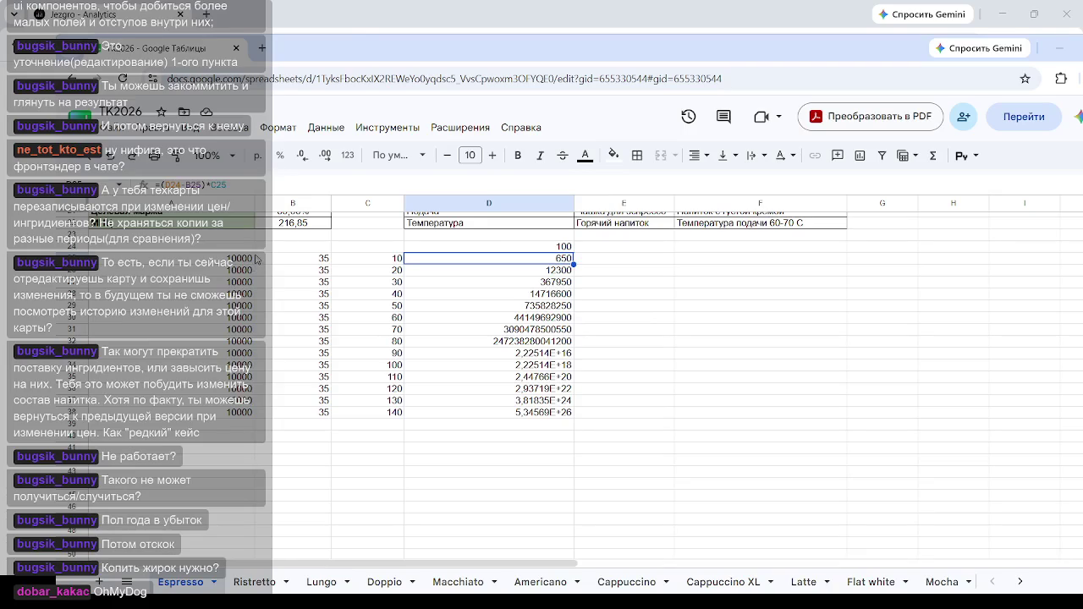
Step: Replace D24 with a fixed 100 in D25's formula and refill D26:D38, giving 650–9100
{"action": "key", "text": "Return"}
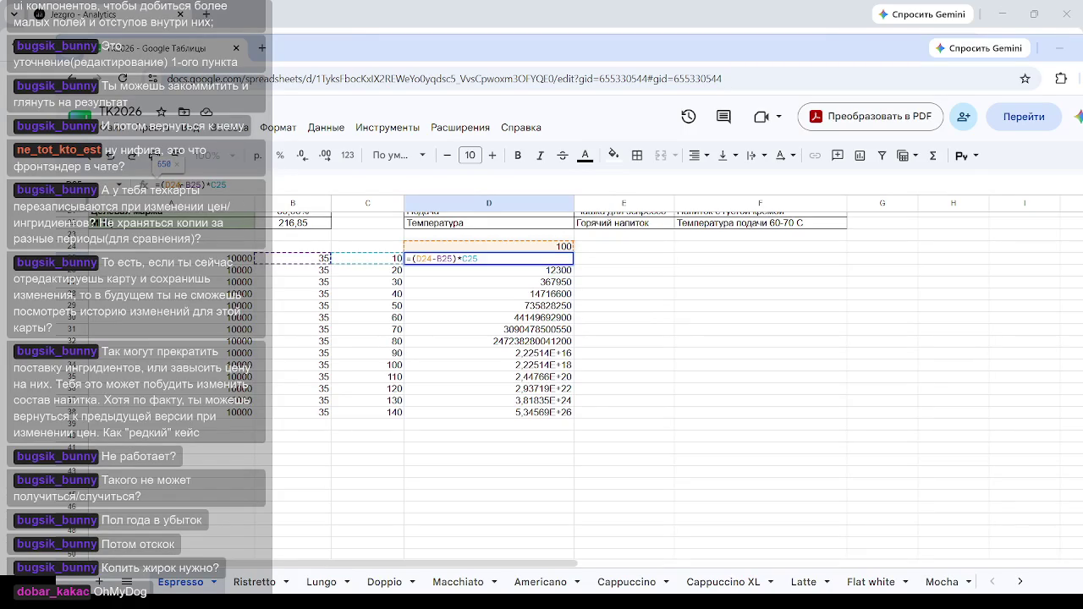
{"action": "key", "text": "BackSpace"}
{"action": "key", "text": "BackSpace"}
{"action": "key", "text": "BackSpace"}
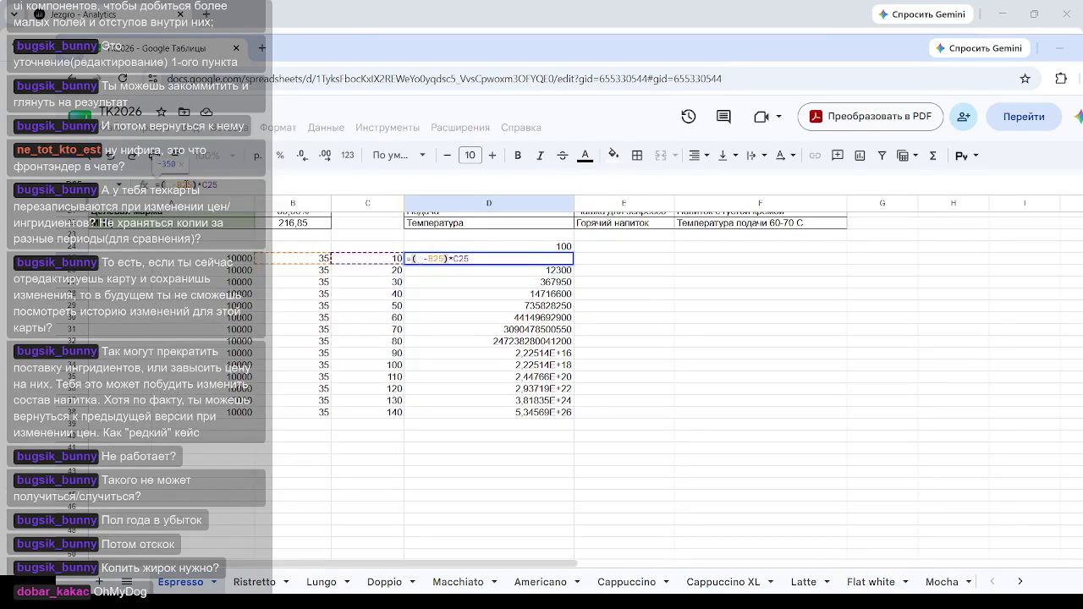
{"action": "type", "text": "100"}
{"action": "key", "text": "Return"}
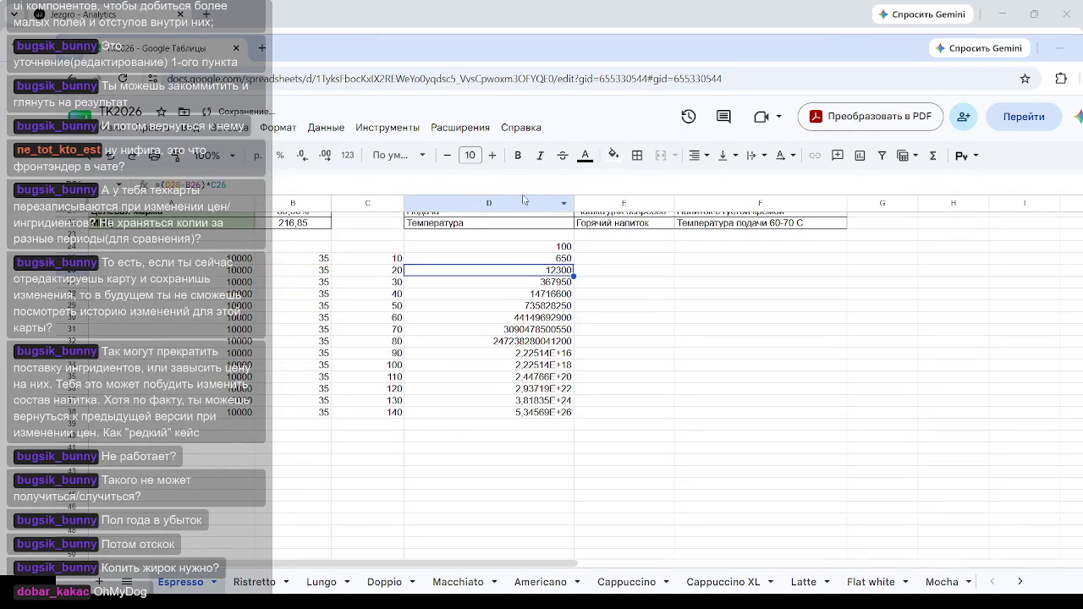
{"action": "left_click", "coordinate": [540, 260]}
{"action": "left_click_drag", "start_coordinate": [572, 266], "coordinate": [572, 414]}
{"action": "left_click", "coordinate": [719, 320]}
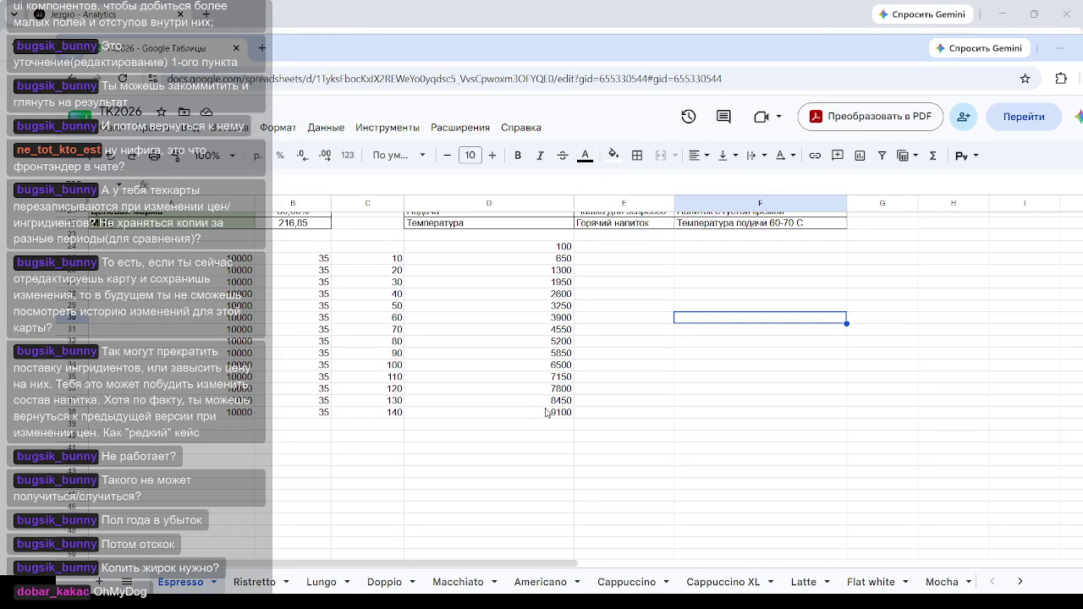
{"action": "left_click_drag", "start_coordinate": [394, 390], "coordinate": [403, 449]}
Step: Extend the multipliers to 150, 160, 170 and copy the profit formula down to D41
{"action": "left_click", "coordinate": [412, 471]}
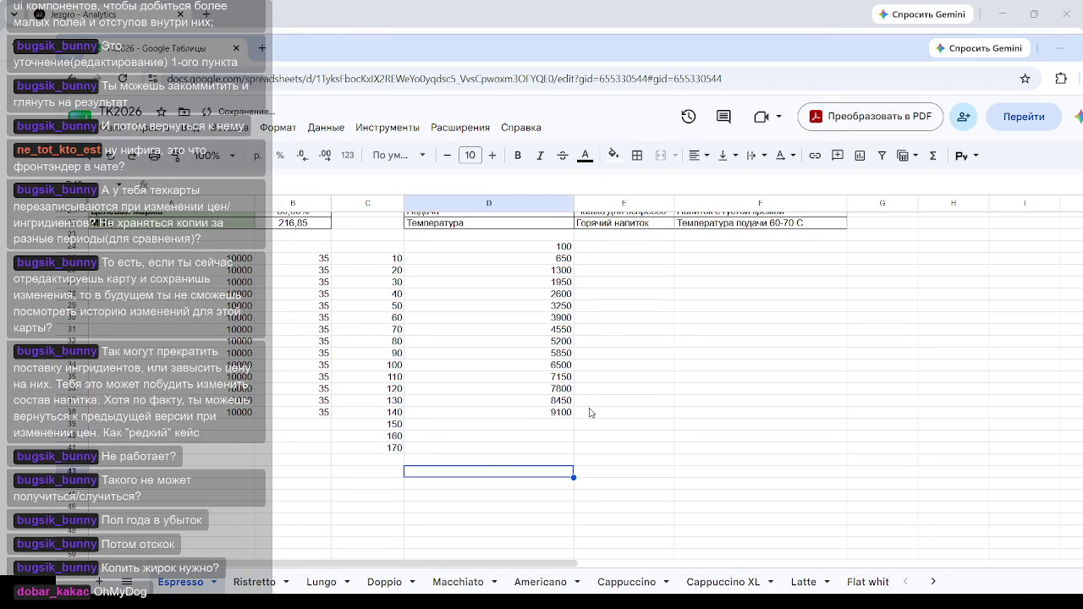
{"action": "left_click", "coordinate": [559, 413]}
{"action": "left_click_drag", "start_coordinate": [572, 425], "coordinate": [573, 452]}
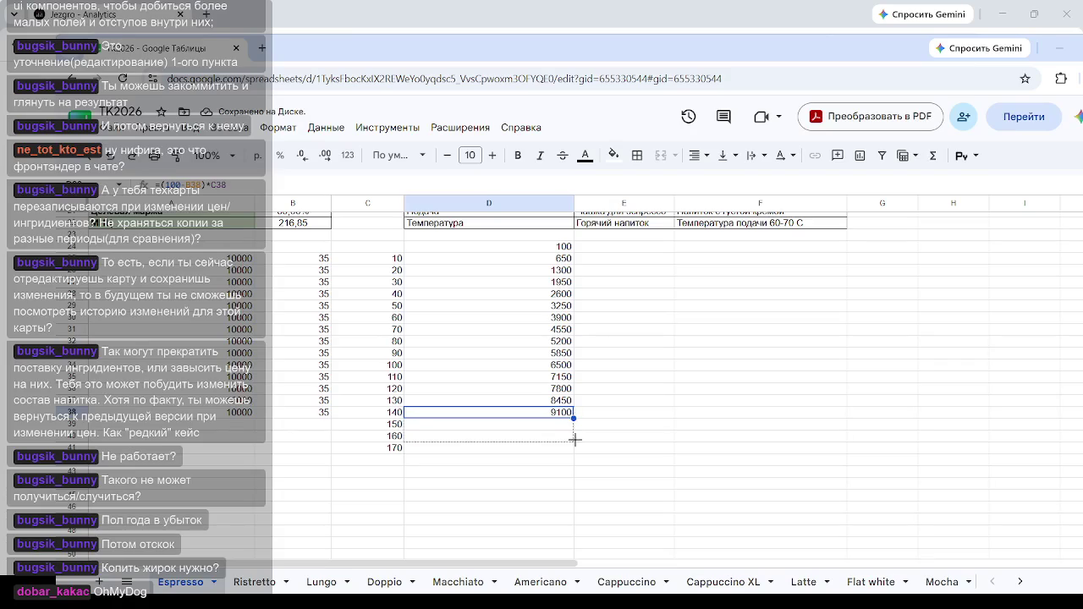
{"action": "left_click", "coordinate": [677, 429]}
{"action": "left_click", "coordinate": [565, 423]}
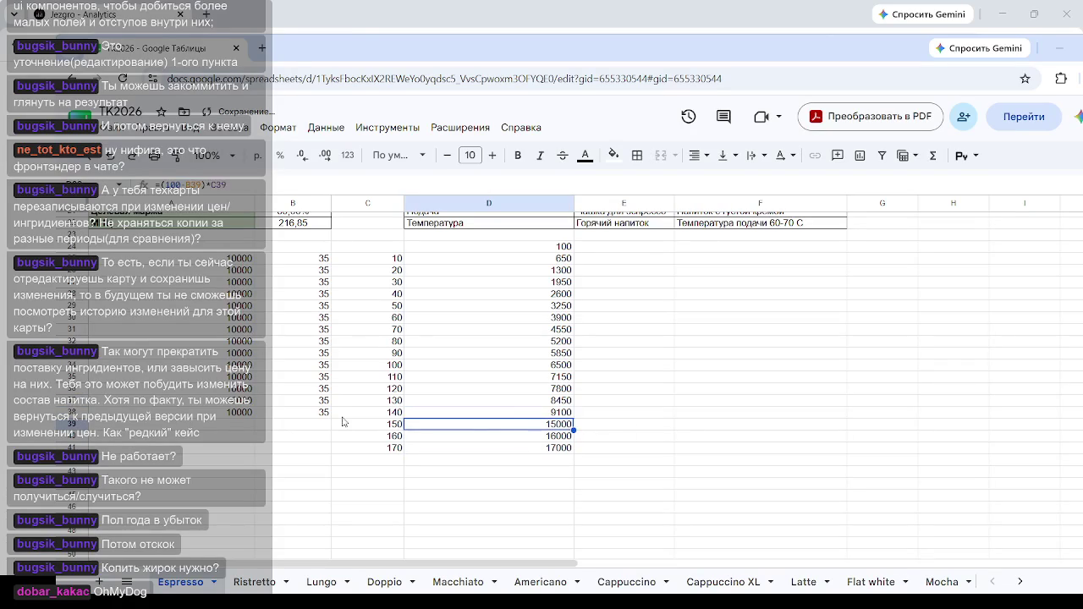
Step: Copy 35 into B39:B41 and 10000 into A39:A41, then check the D40 result
{"action": "left_click", "coordinate": [325, 415]}
{"action": "left_click_drag", "start_coordinate": [330, 418], "coordinate": [329, 448]}
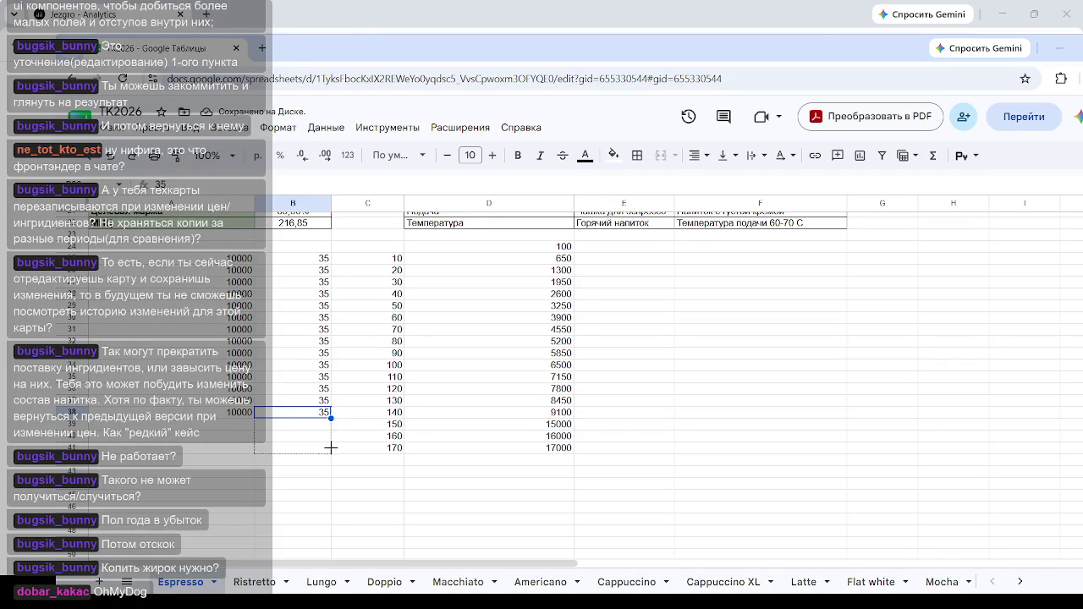
{"action": "left_click", "coordinate": [235, 418]}
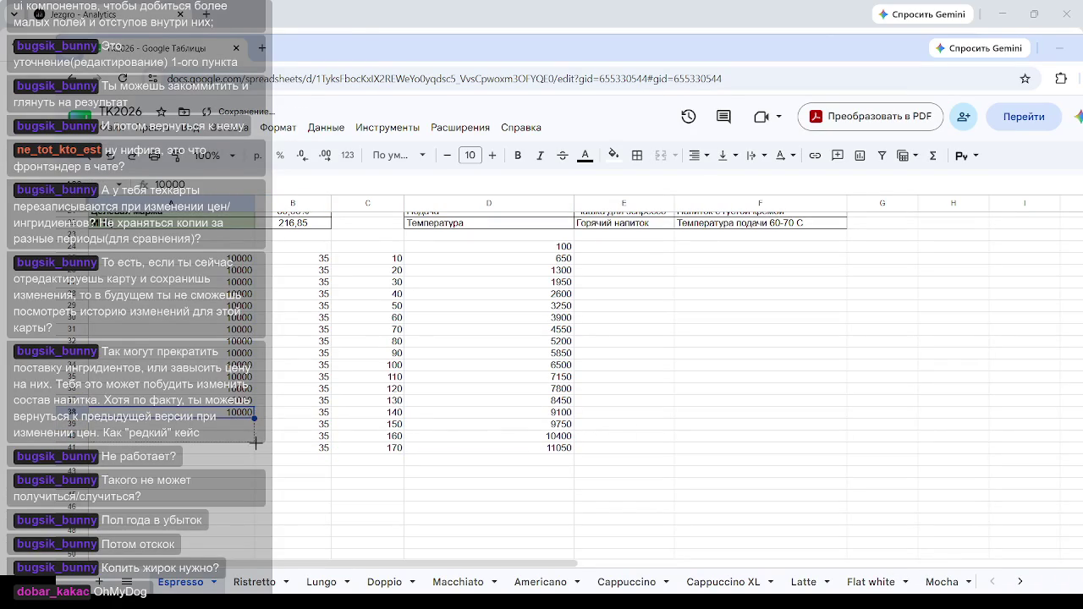
{"action": "left_click_drag", "start_coordinate": [253, 418], "coordinate": [254, 450]}
{"action": "left_click", "coordinate": [634, 413]}
{"action": "left_click", "coordinate": [558, 438]}
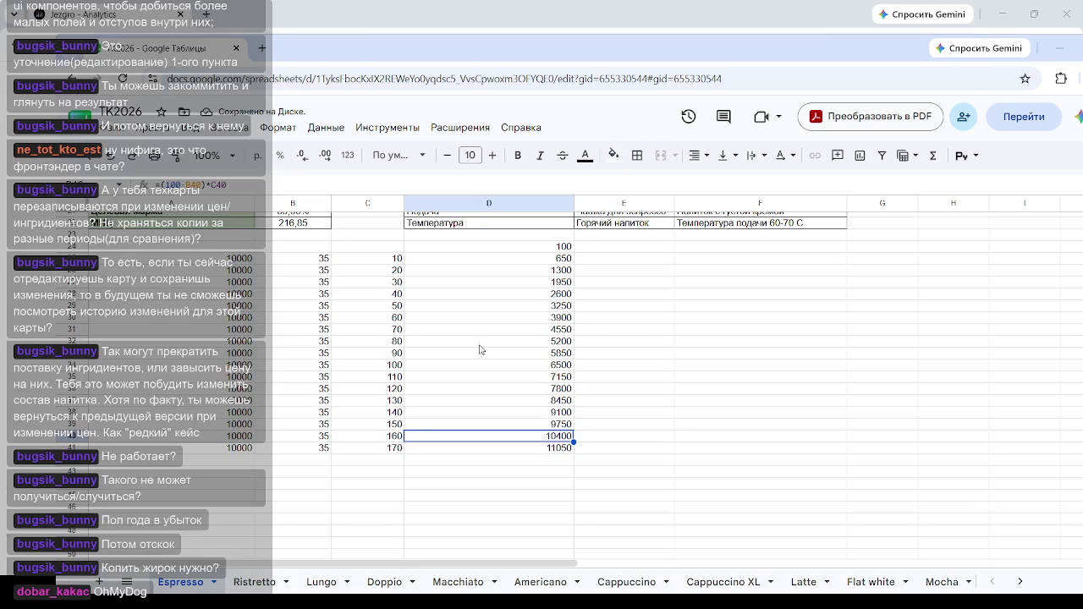
{"action": "left_click", "coordinate": [558, 248]}
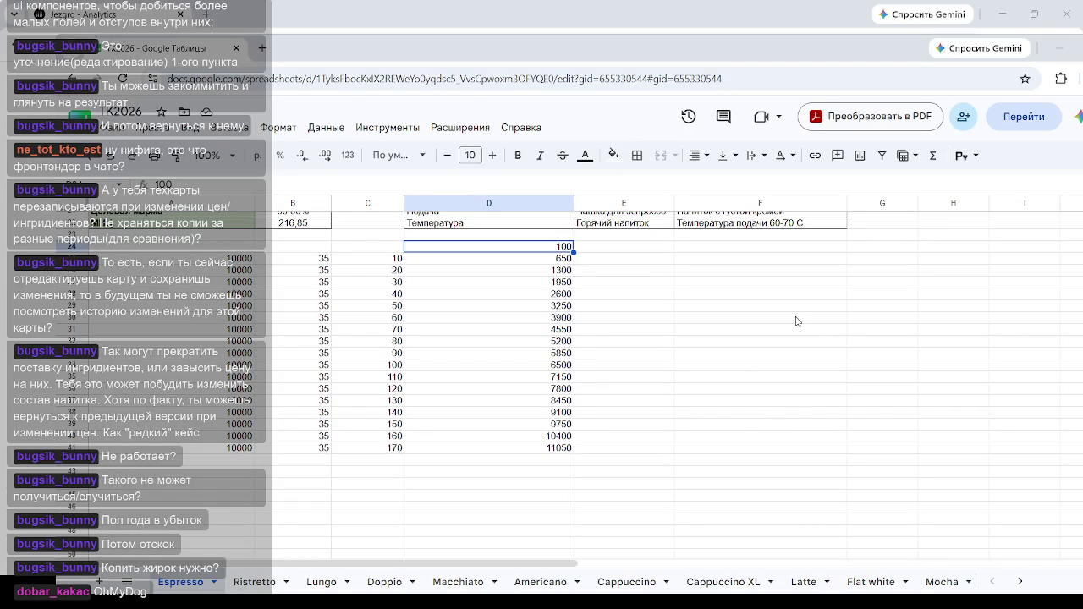
Step: Enter 200 in E24, beside the 100 in D24
{"action": "left_click", "coordinate": [637, 250]}
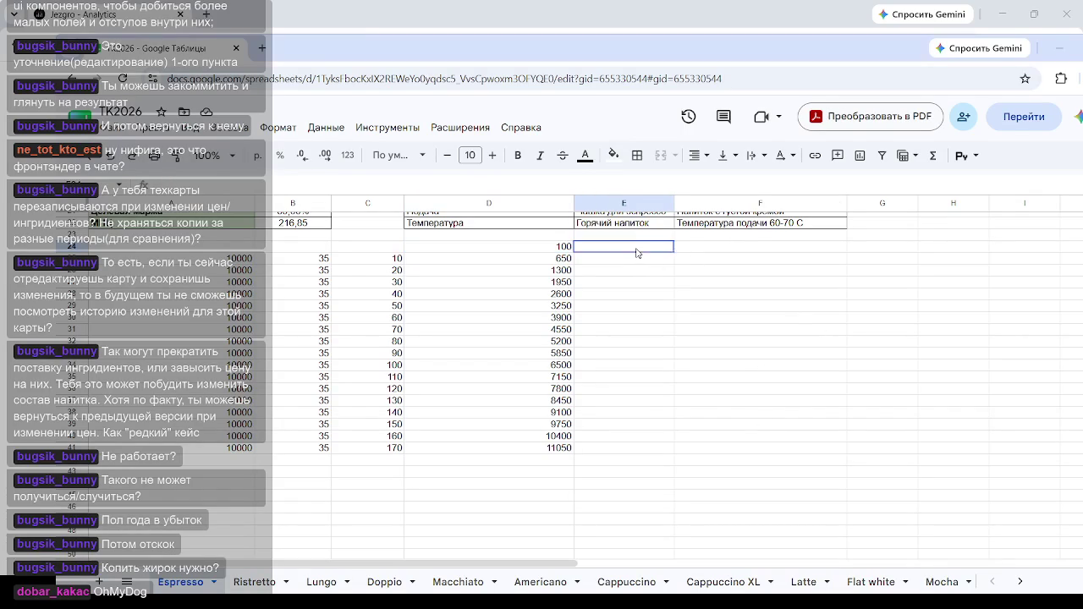
{"action": "left_click", "coordinate": [545, 438]}
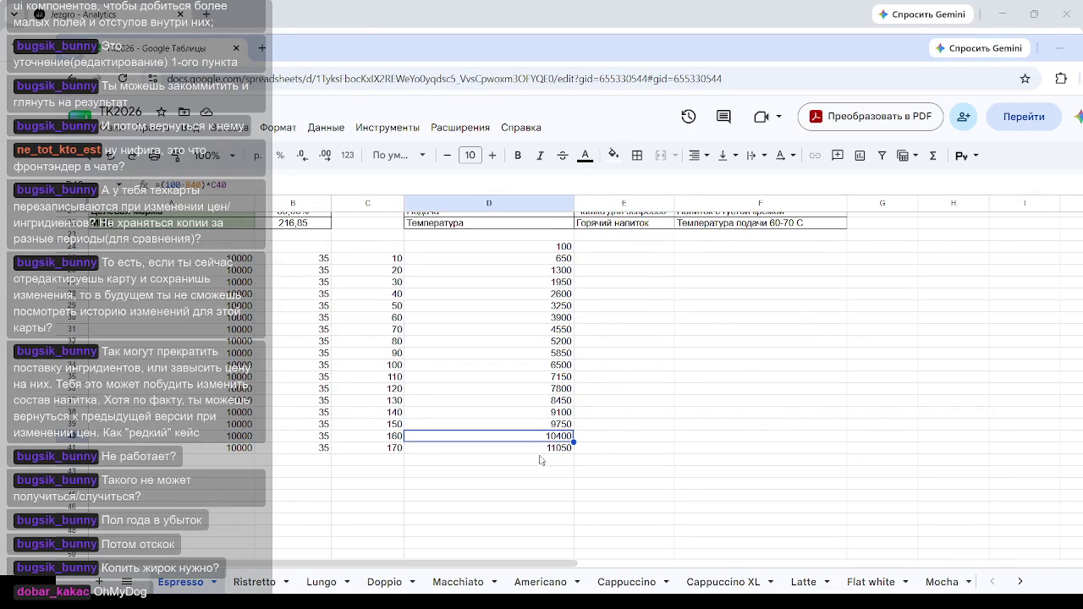
{"action": "left_click", "coordinate": [621, 250]}
{"action": "type", "text": "200"}
{"action": "key", "text": "Return"}
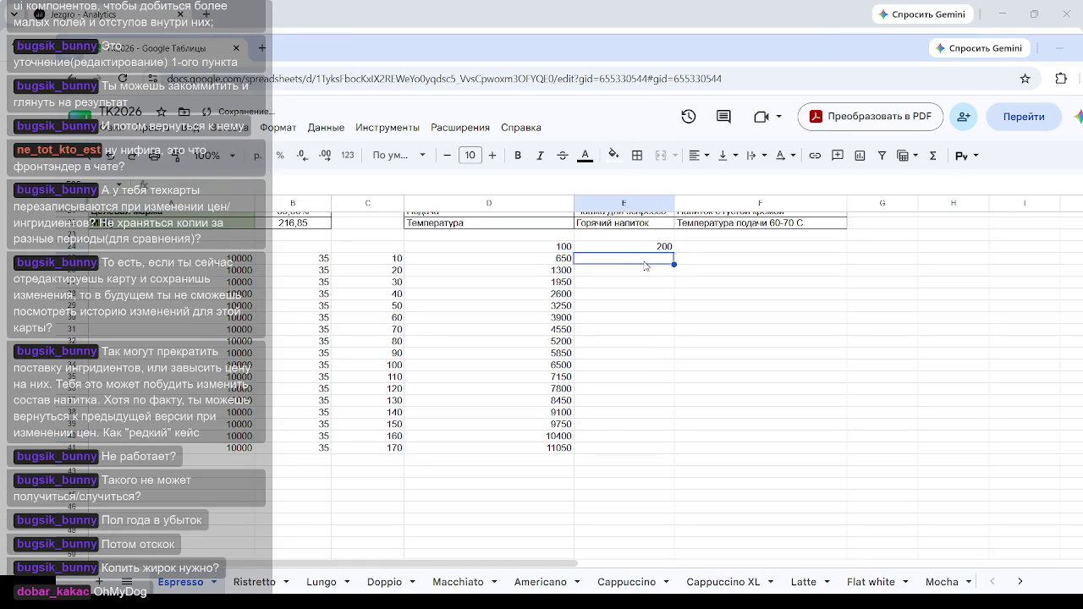